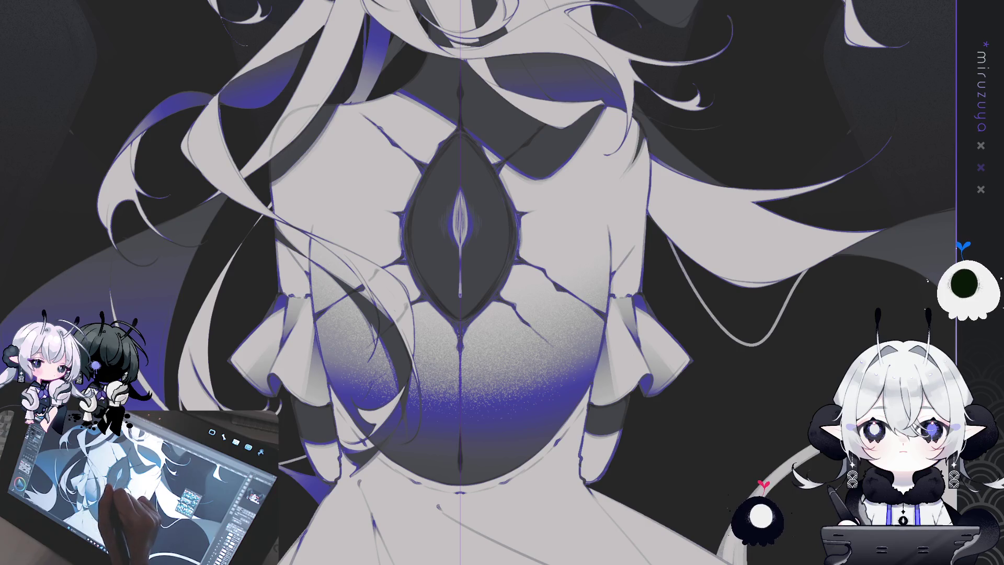
# Fill the dark gem with vertical grey-to-purple gradients, undoing the too-dark attempts
pyautogui.moveTo(467, 178); pyautogui.dragTo(466, 178)
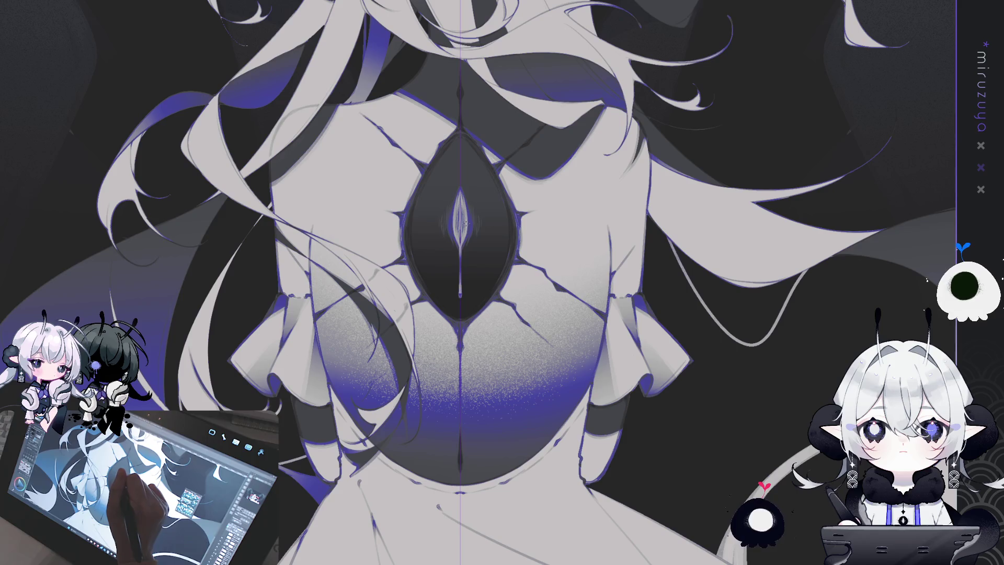
pyautogui.moveTo(451, 243); pyautogui.dragTo(452, 402)
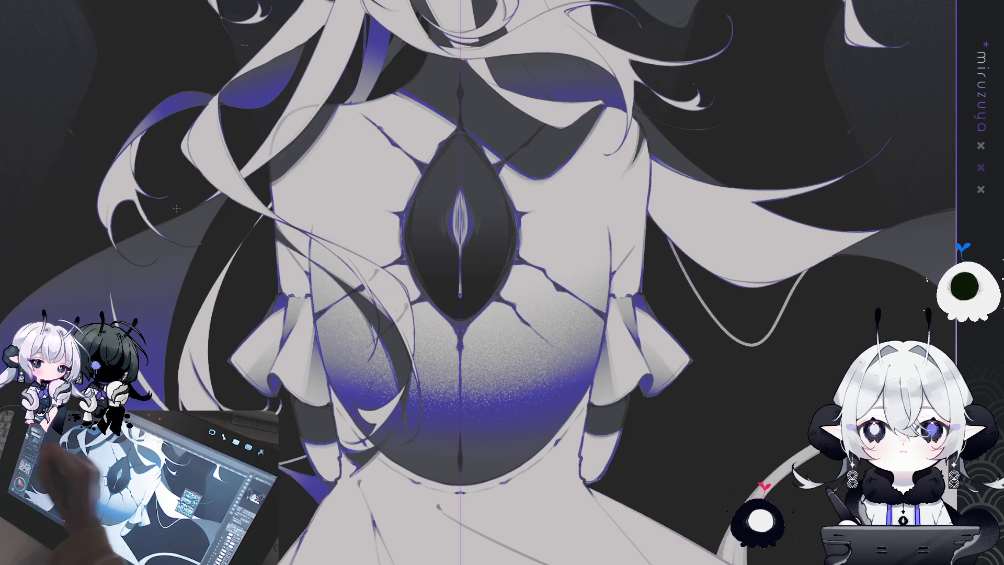
pyautogui.moveTo(460, 136)
pyautogui.mouseDown()
pyautogui.moveTo(460, 209)
pyautogui.moveTo(455, 90)
pyautogui.moveTo(466, 150)
pyautogui.mouseUp()
pyautogui.hotkey('ctrl', 'z')
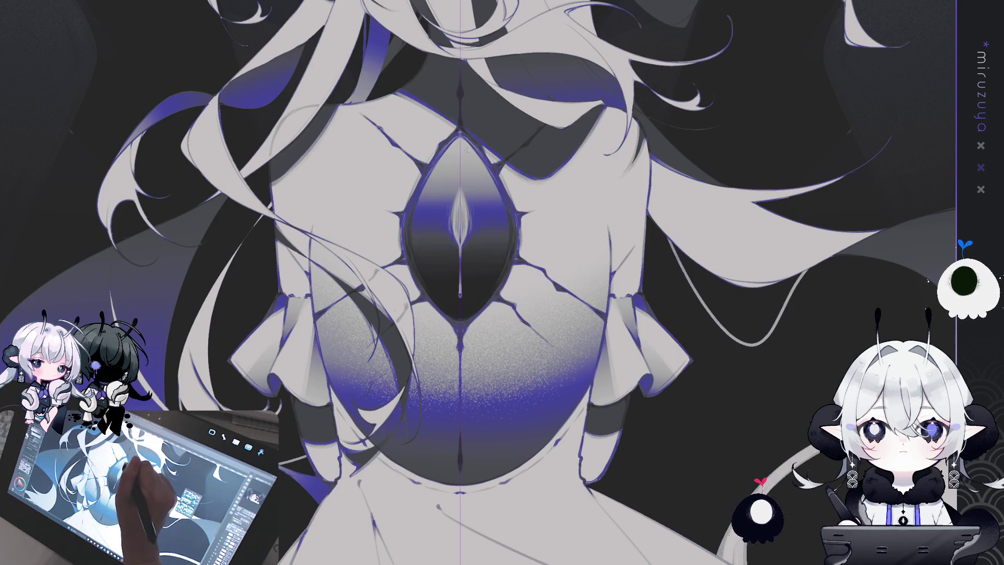
pyautogui.moveTo(455, 107); pyautogui.dragTo(466, 152)
pyautogui.hotkey('ctrl', 'z')
pyautogui.press('^')
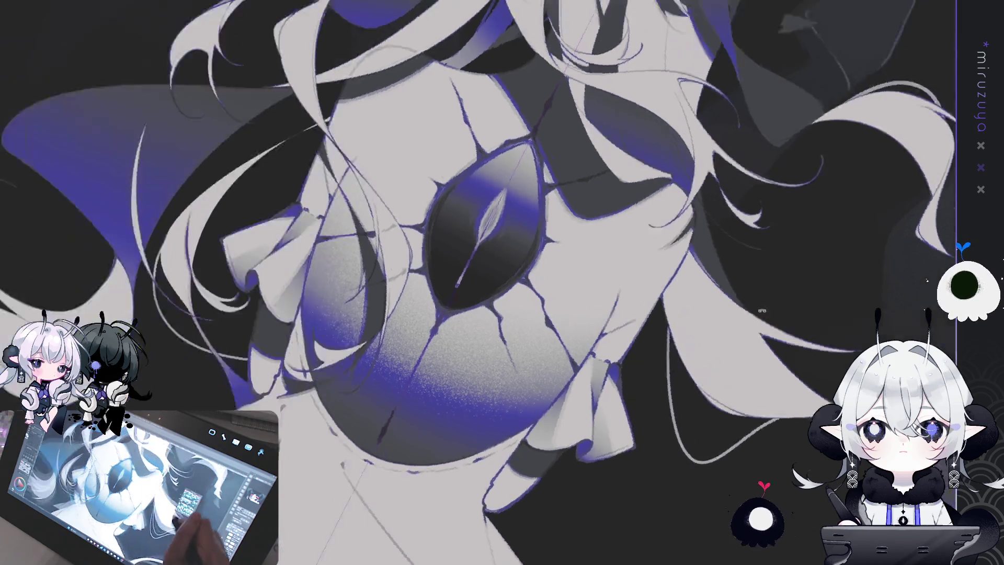
pyautogui.moveTo(539, 264); pyautogui.dragTo(429, 193)
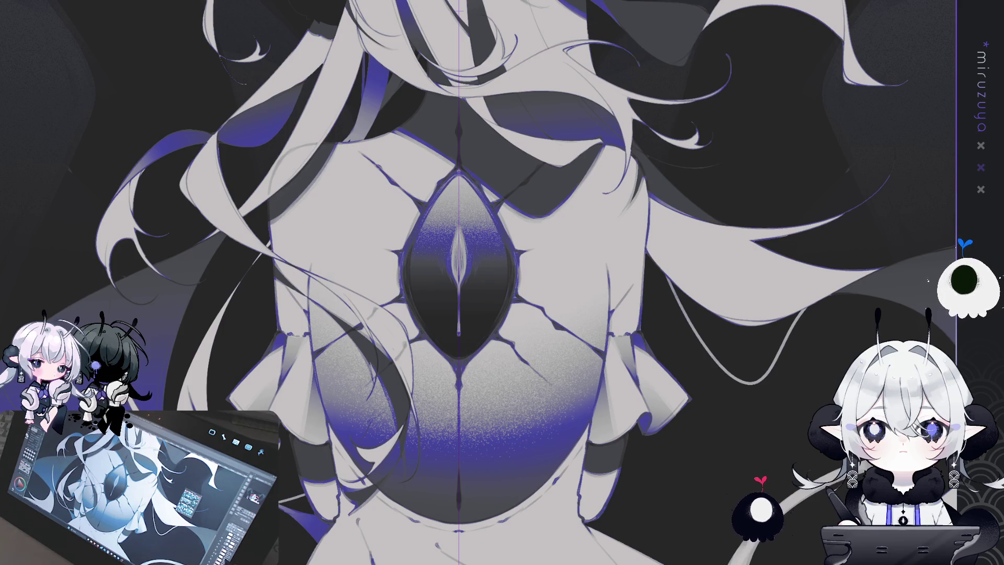
pyautogui.scroll(2, 477, 290)
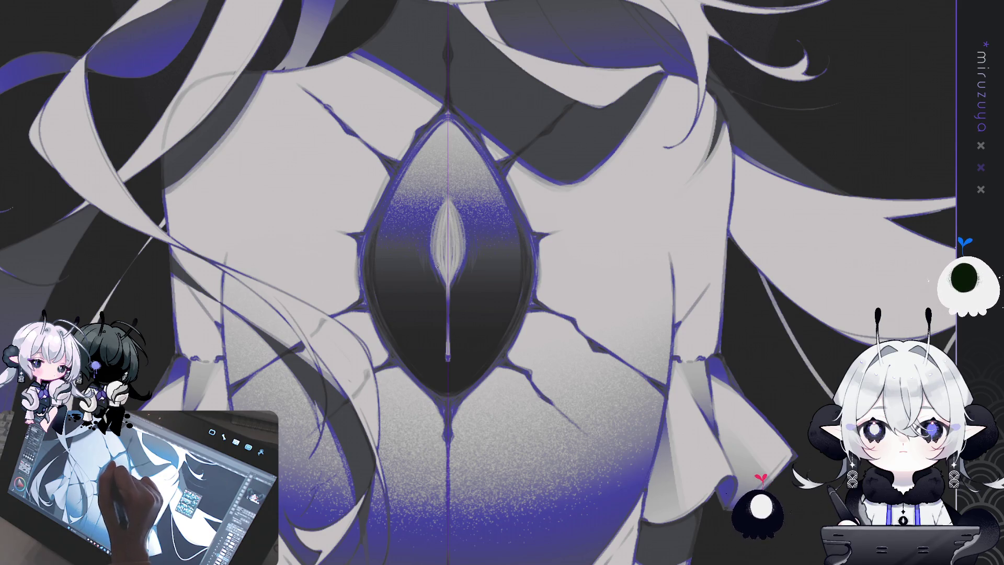
# Brush pale streaky strokes into a lens-shaped highlight at the gem's centre, then lasso around it
pyautogui.moveTo(453, 283); pyautogui.dragTo(451, 286)
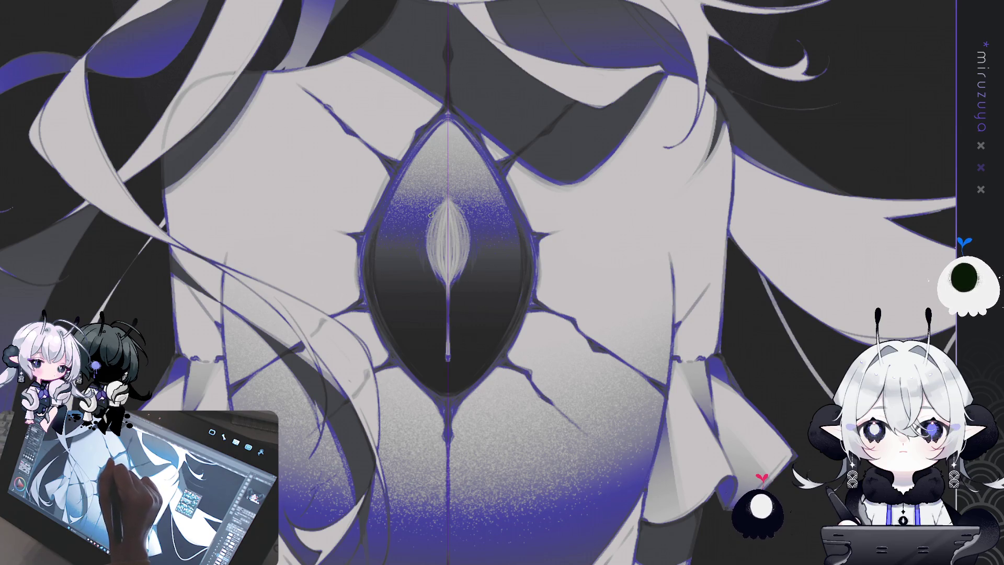
pyautogui.moveTo(441, 246); pyautogui.dragTo(448, 279)
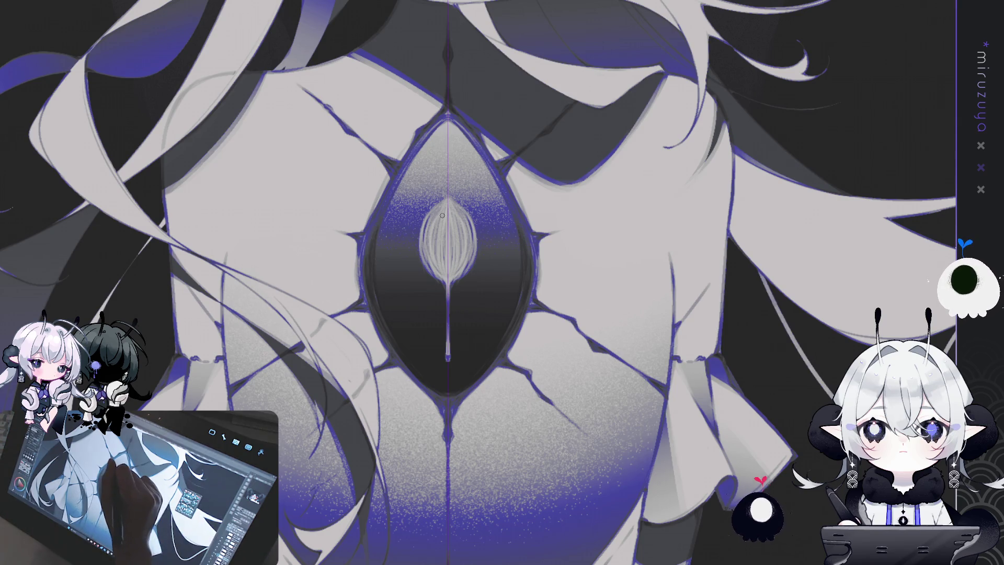
pyautogui.moveTo(446, 269)
pyautogui.mouseDown()
pyautogui.moveTo(450, 233)
pyautogui.moveTo(469, 215)
pyautogui.mouseUp()
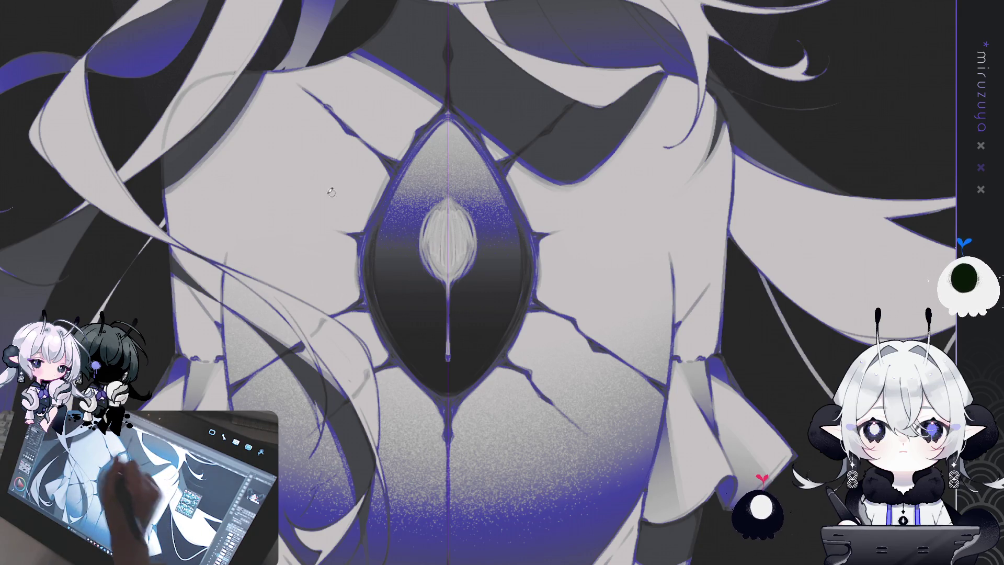
pyautogui.moveTo(448, 362); pyautogui.dragTo(450, 175)
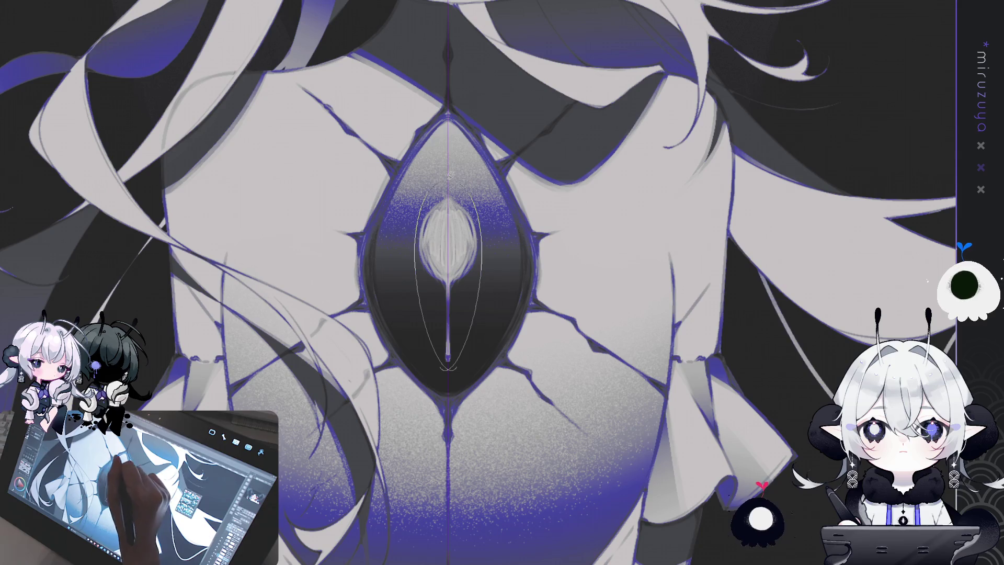
pyautogui.press('Delete')
pyautogui.hotkey('ctrl', 'd')
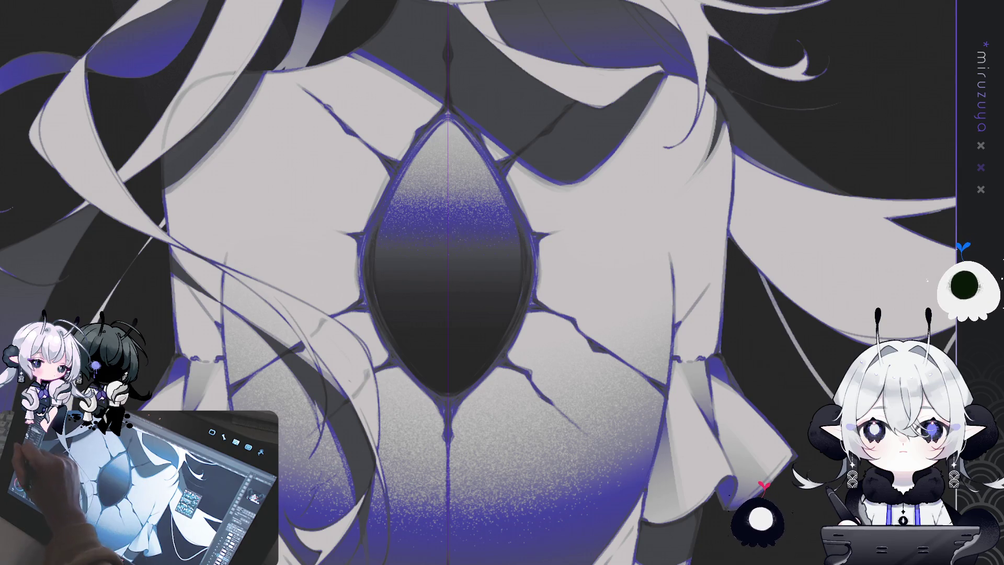
pyautogui.click(449, 250)
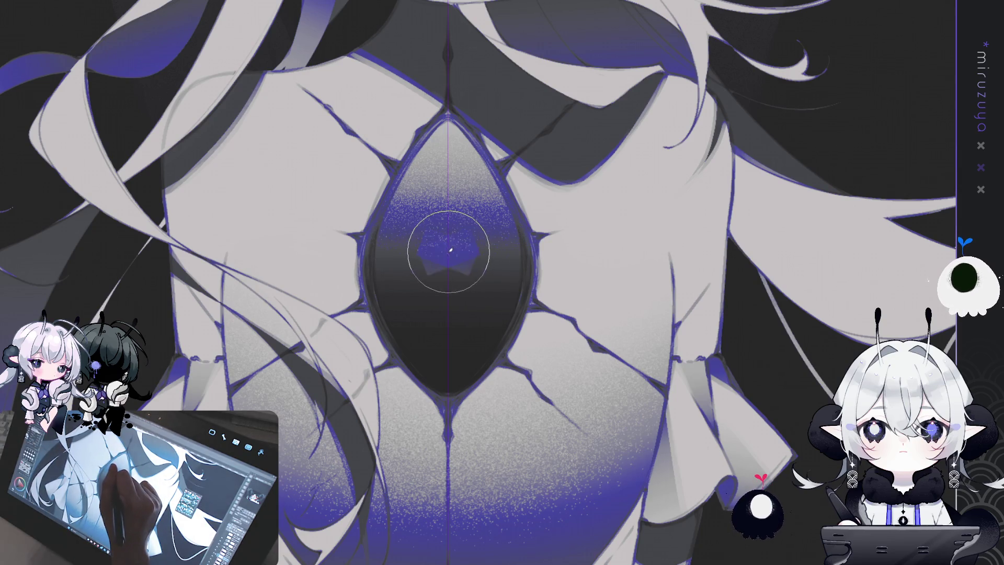
pyautogui.click(450, 250)
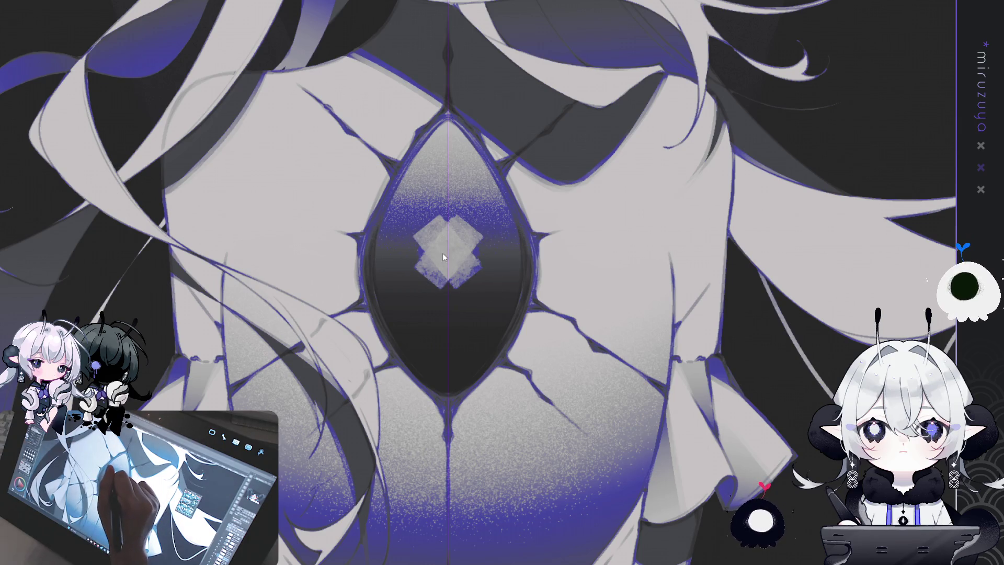
pyautogui.hotkey('ctrl', 'z')
pyautogui.moveTo(448, 240); pyautogui.dragTo(458, 233)
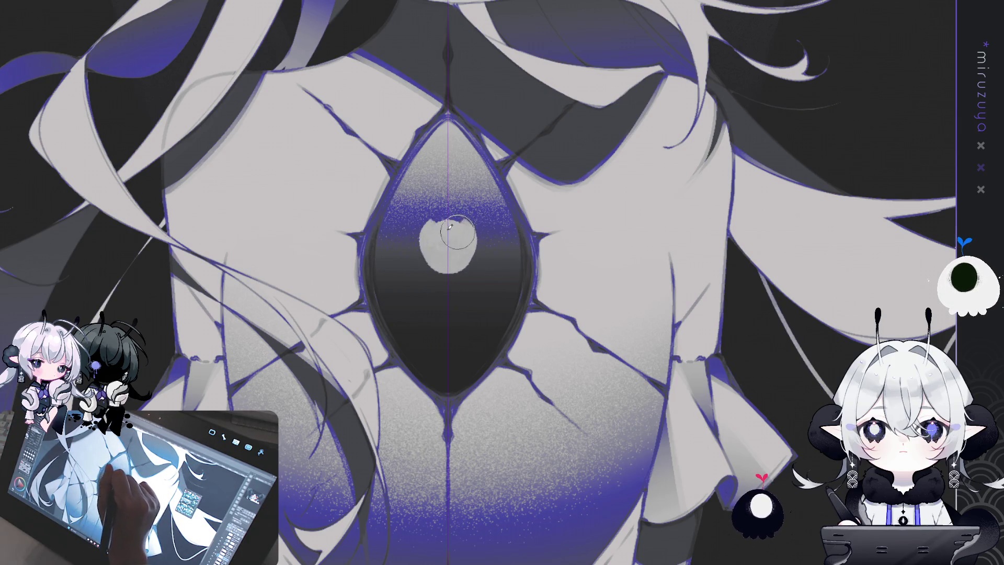
pyautogui.hotkey('ctrl', 'z')
pyautogui.click(447, 250)
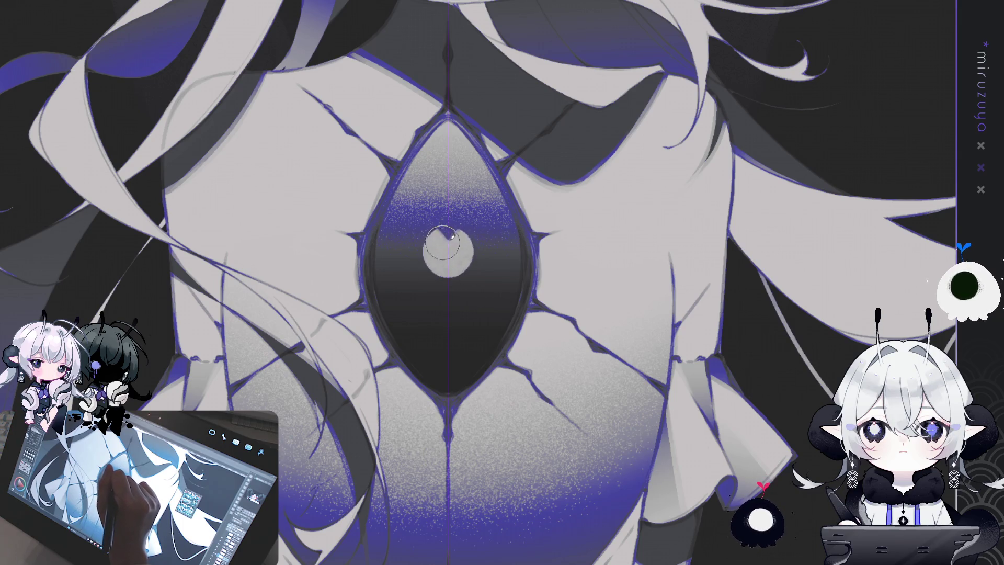
pyautogui.click(449, 252)
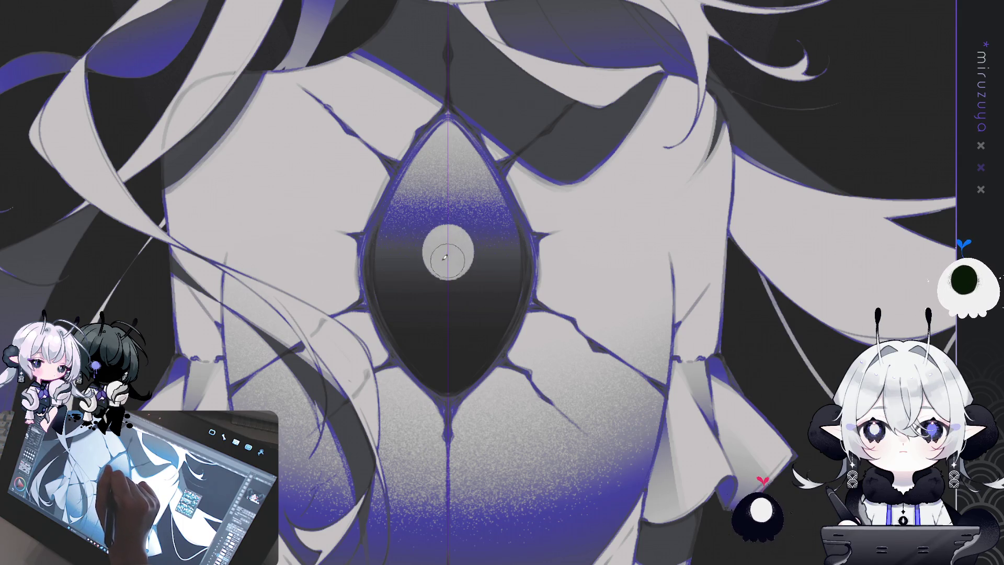
pyautogui.click(445, 259)
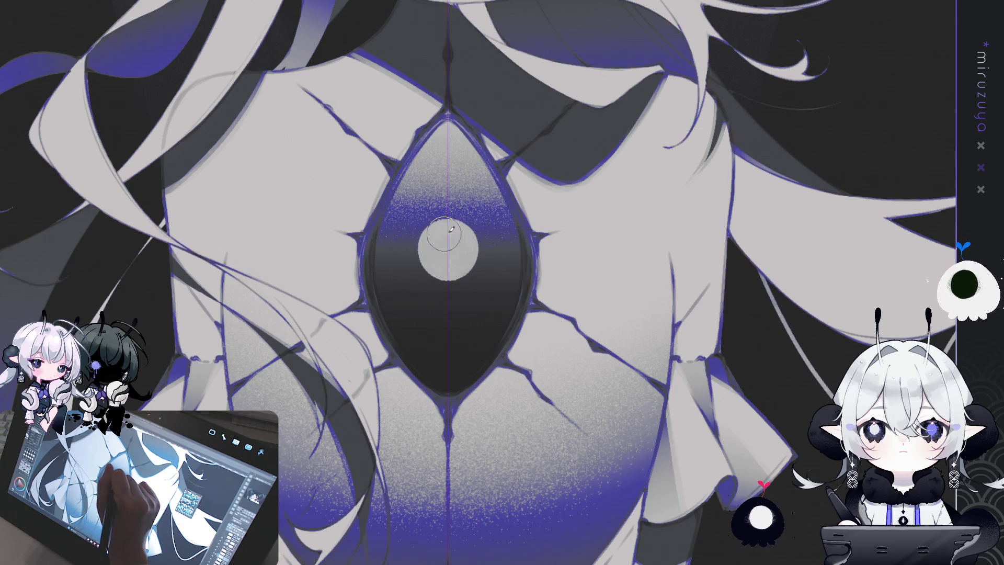
pyautogui.click(437, 247)
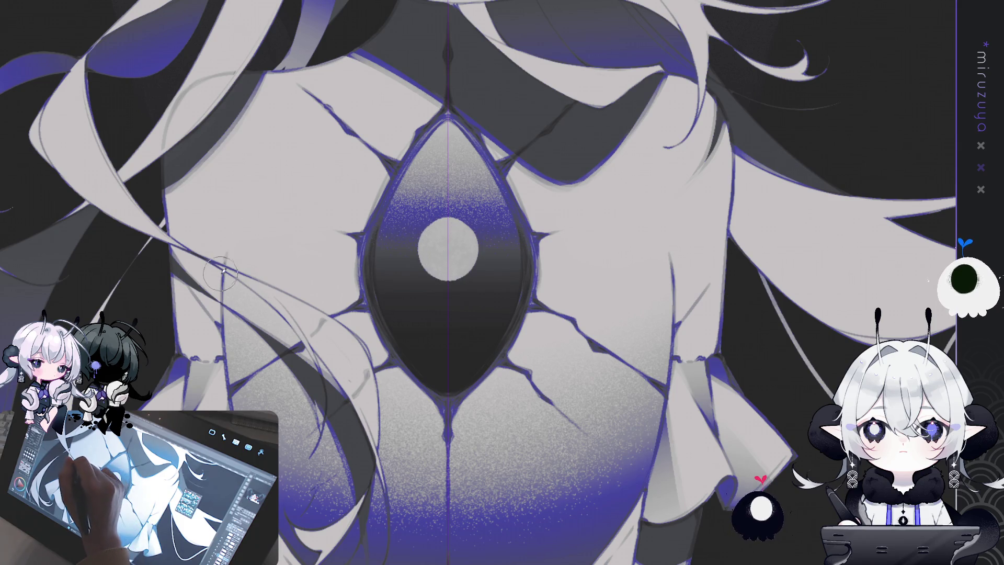
pyautogui.press('Delete')
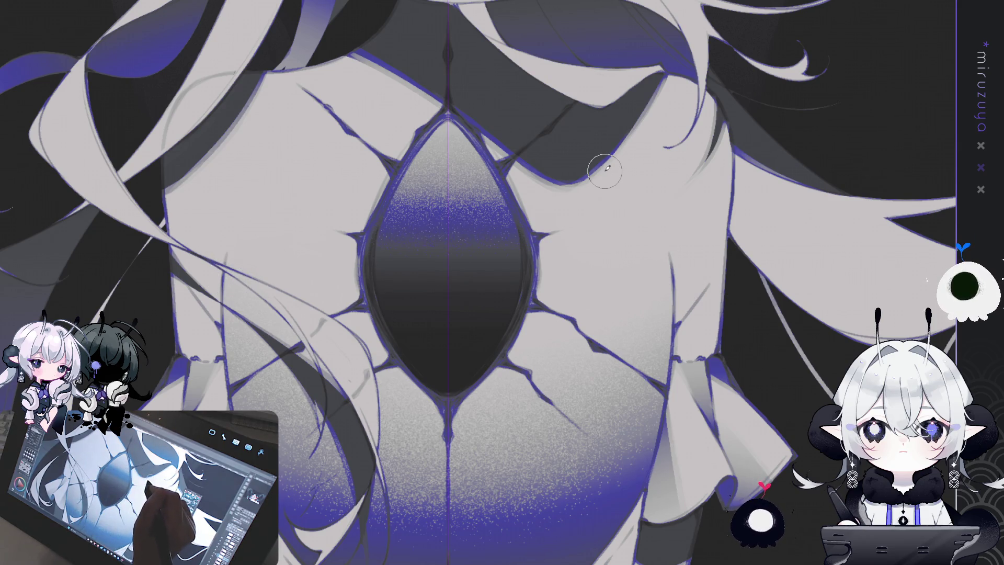
pyautogui.hotkey('ctrl', 'z')
pyautogui.hotkey('ctrl', 'z')
pyautogui.hotkey('ctrl', 'd')
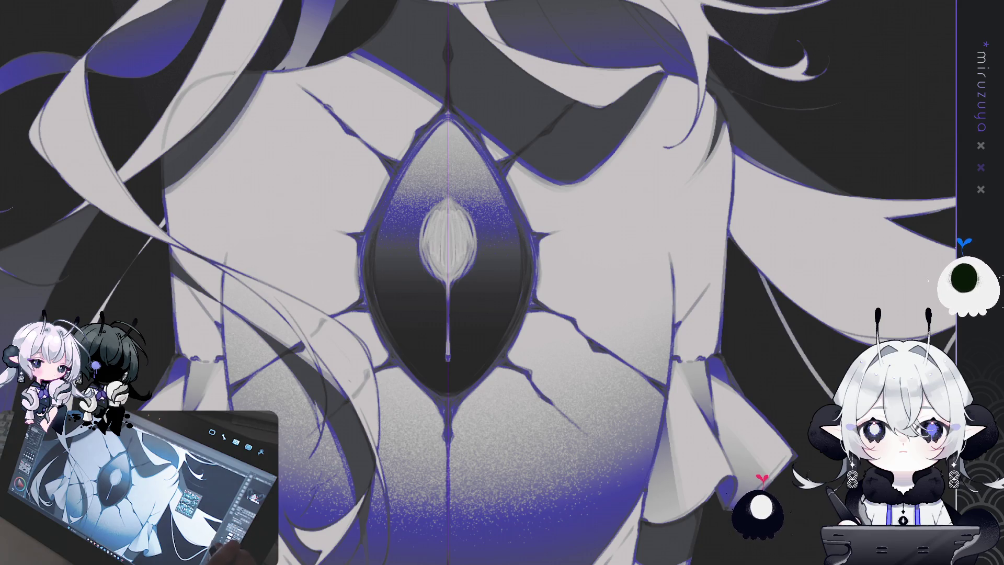
# Brush the gem's centre highlight into a brighter, softer oval with softened left and lower edges
pyautogui.scroll(1, 436, 216)
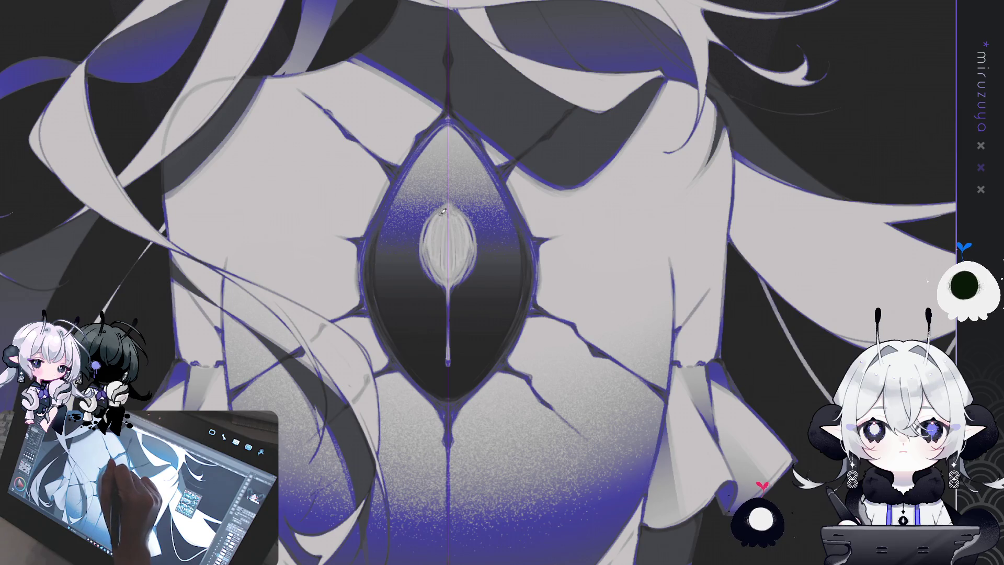
pyautogui.moveTo(432, 243); pyautogui.dragTo(443, 280)
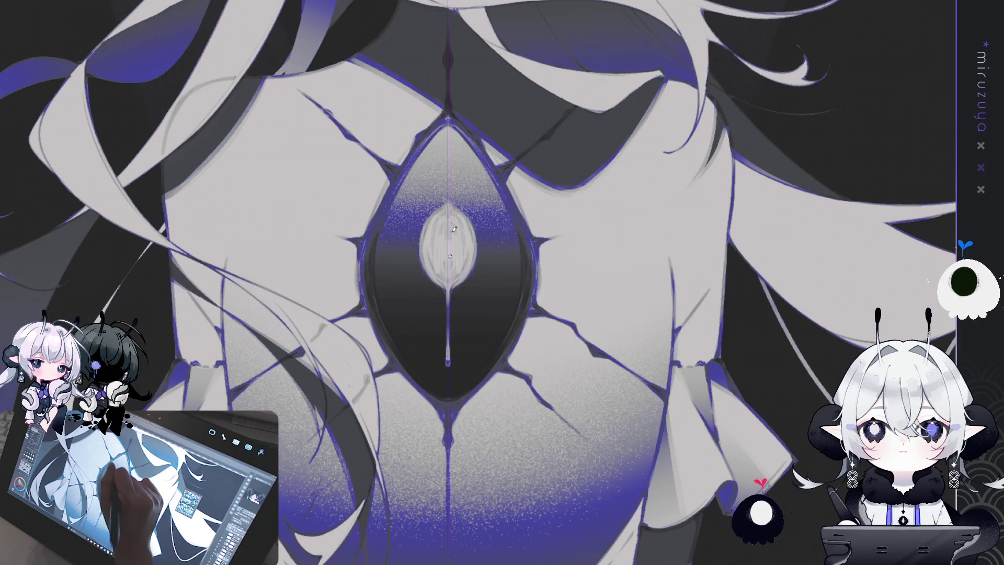
pyautogui.moveTo(442, 219); pyautogui.dragTo(447, 261)
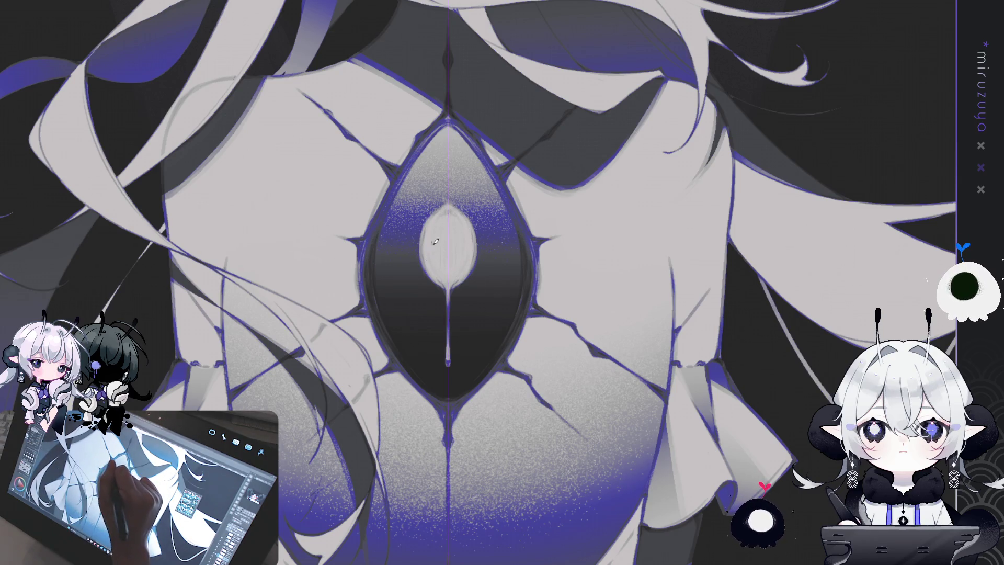
pyautogui.moveTo(421, 234); pyautogui.dragTo(449, 282)
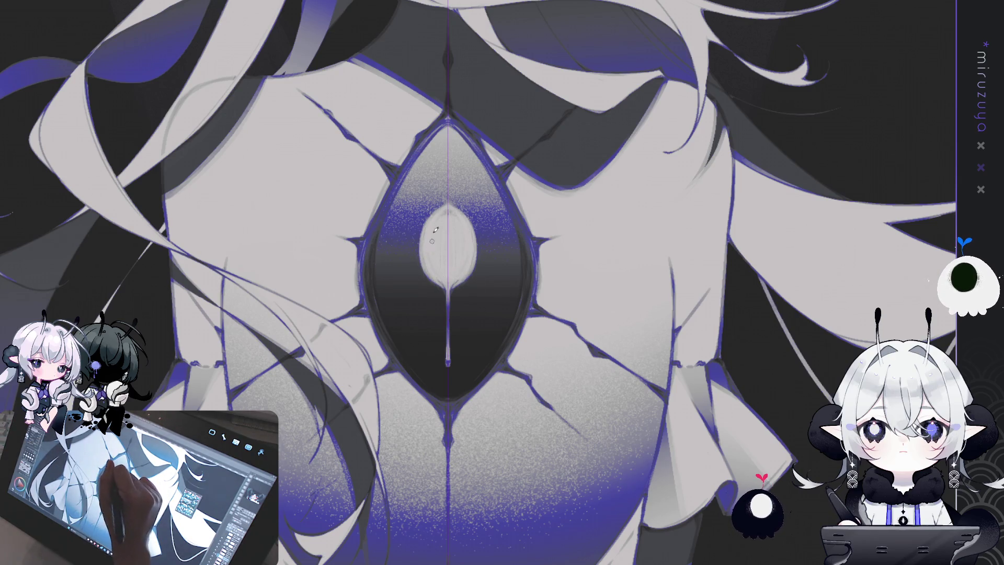
pyautogui.moveTo(419, 240); pyautogui.dragTo(446, 280)
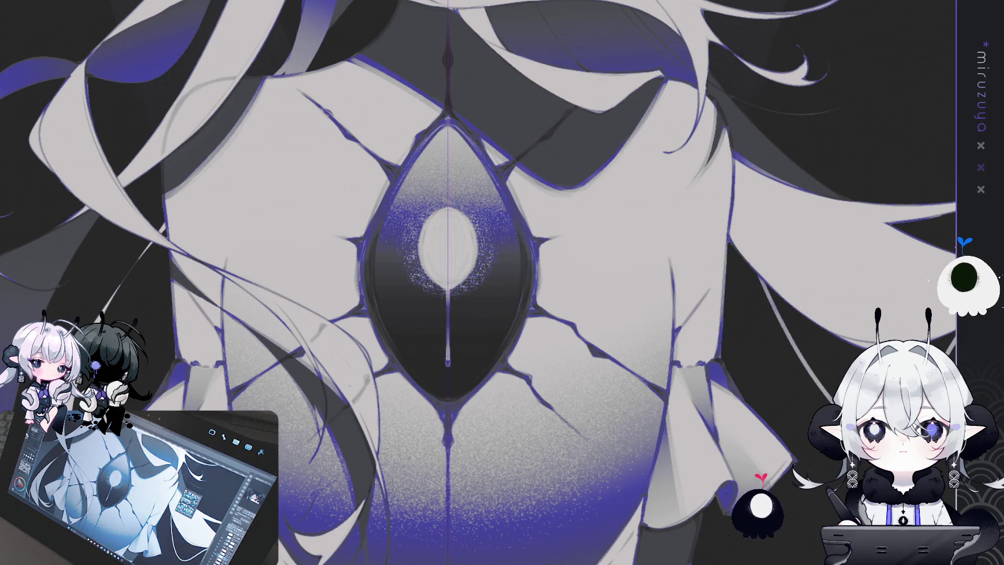
# Compare with the dark gem fill hidden, drop the lower reflection streaks, and zoom out to the whole figure
pyautogui.hotkey('ctrl', 'z')
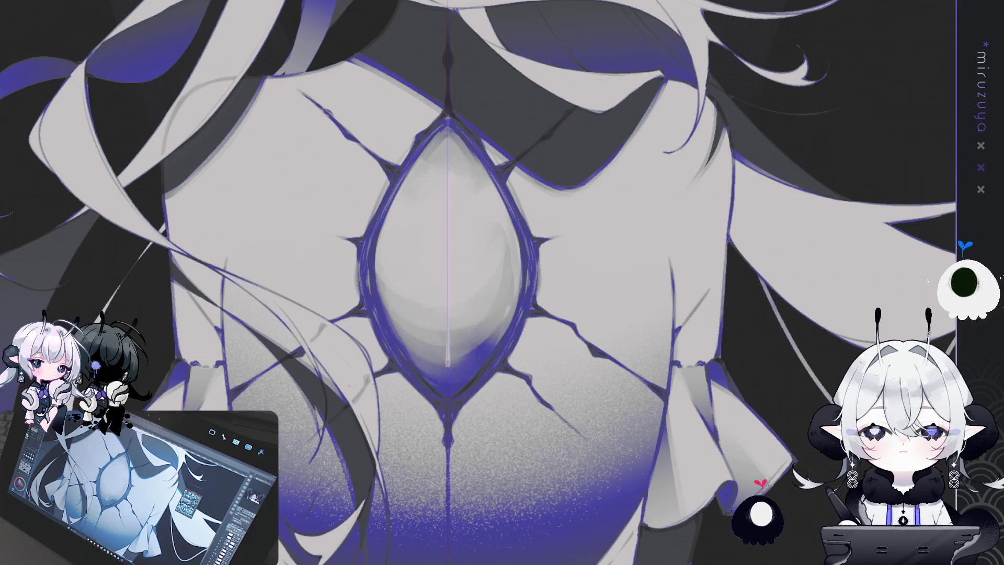
pyautogui.hotkey('ctrl', 'z')
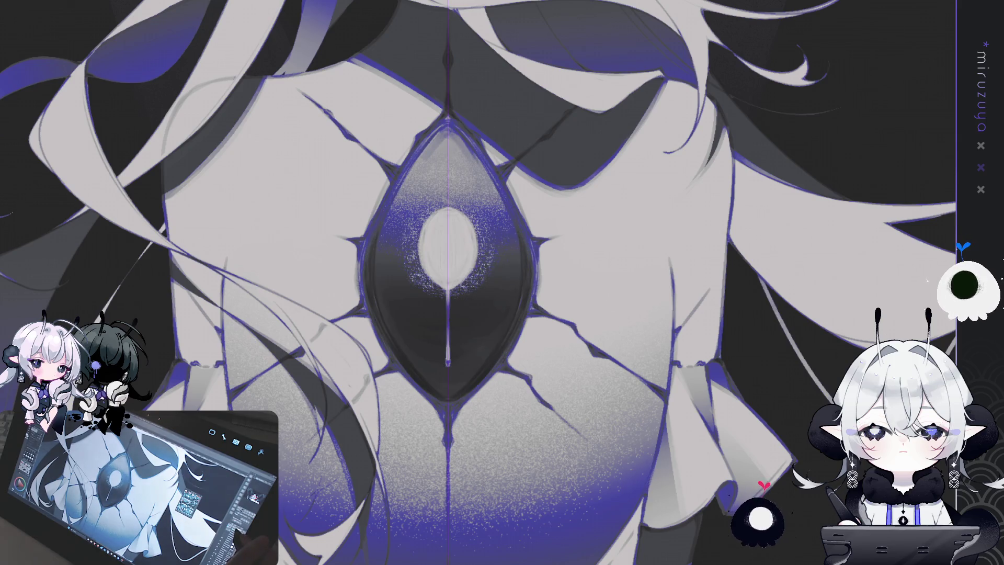
pyautogui.hotkey('ctrl', 'z')
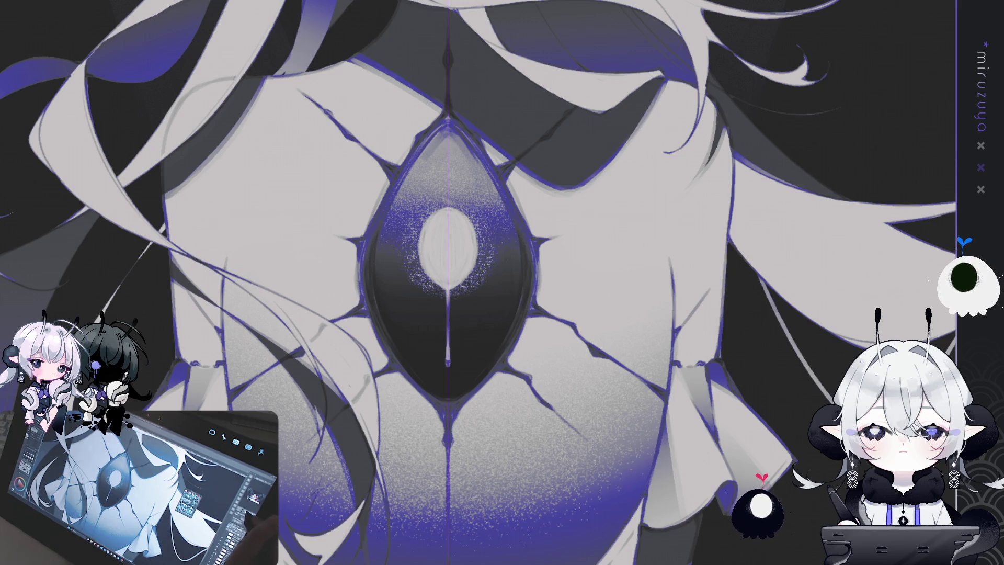
pyautogui.hotkey('ctrl', '-')
pyautogui.hotkey('ctrl', '-')
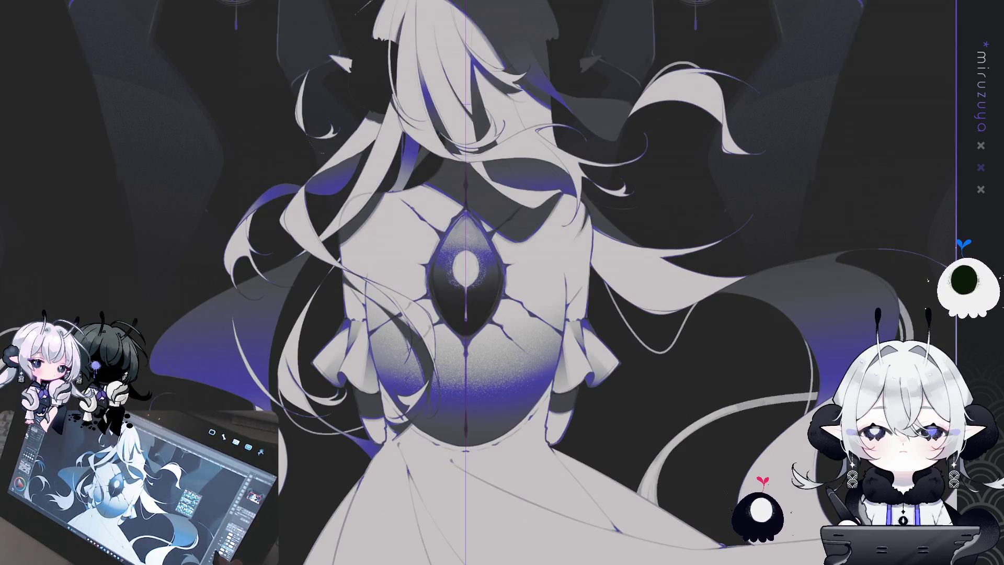
pyautogui.scroll(2, 502, 283)
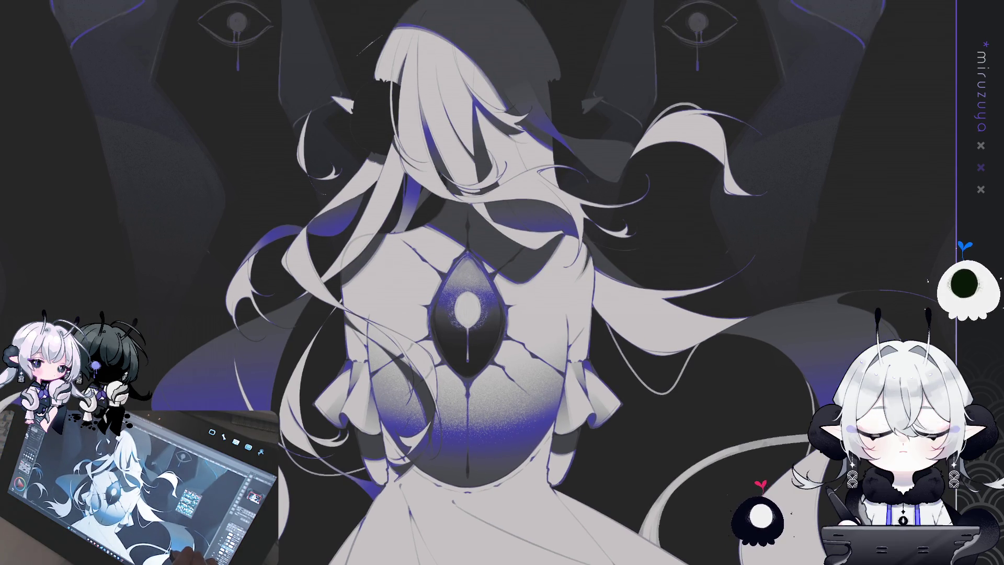
# Review the artwork at several zoom levels, then show a vertical guide down the canvas centre
pyautogui.scroll(-2, 502, 282)
pyautogui.scroll(1, 830, 359)
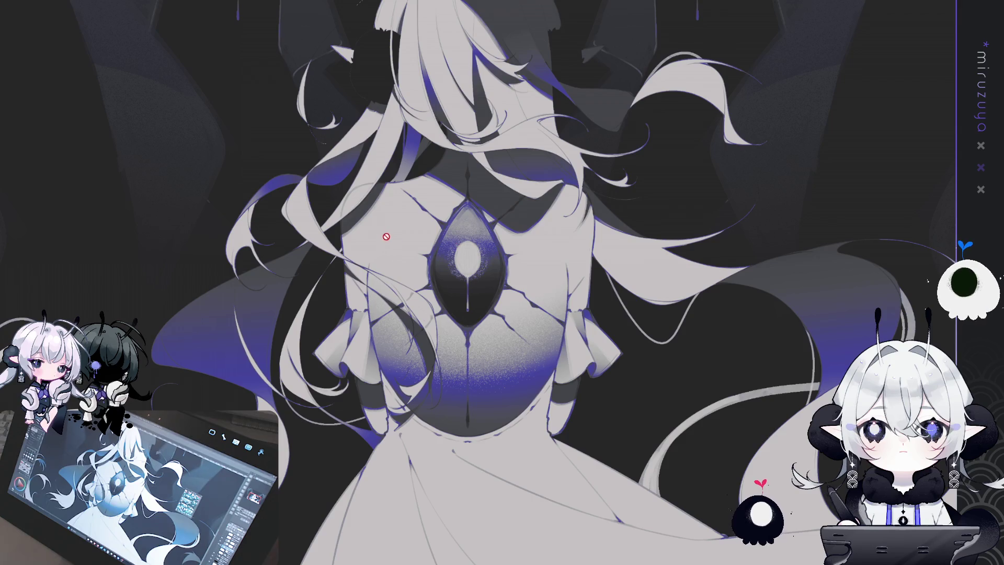
pyautogui.scroll(-5, 386, 231)
pyautogui.scroll(2, 510, 156)
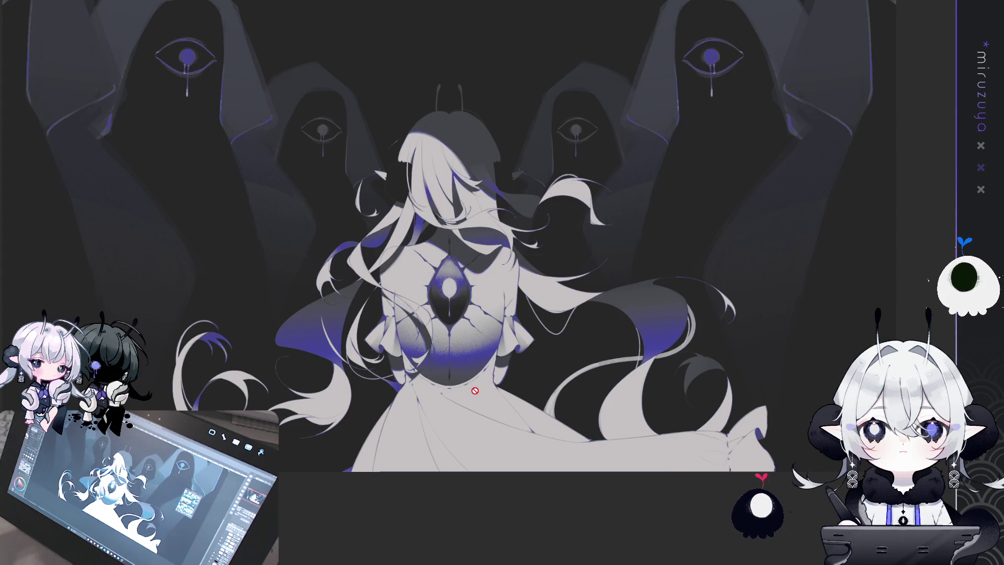
pyautogui.hotkey('ctrl', '+')
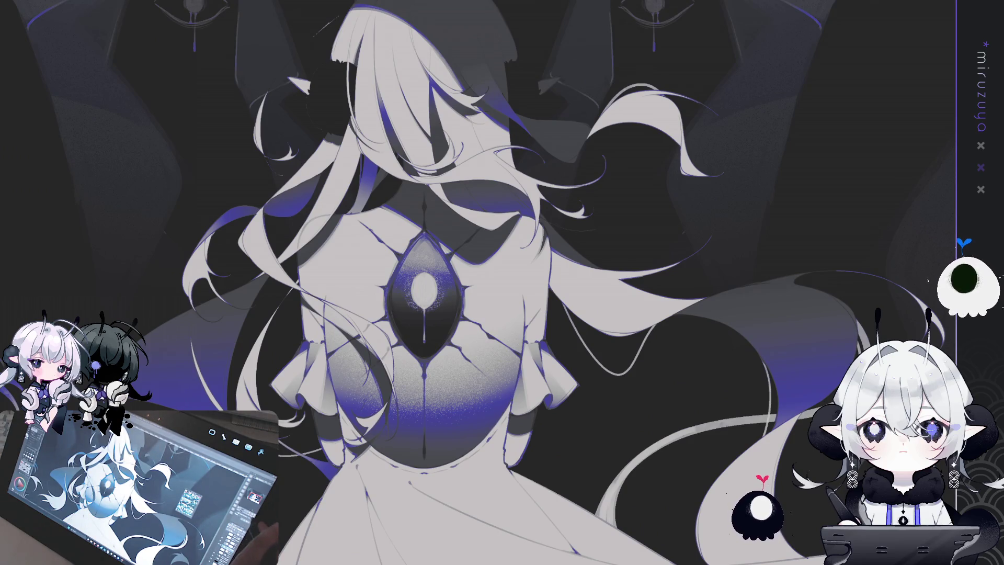
pyautogui.hotkey('ctrl', '0')
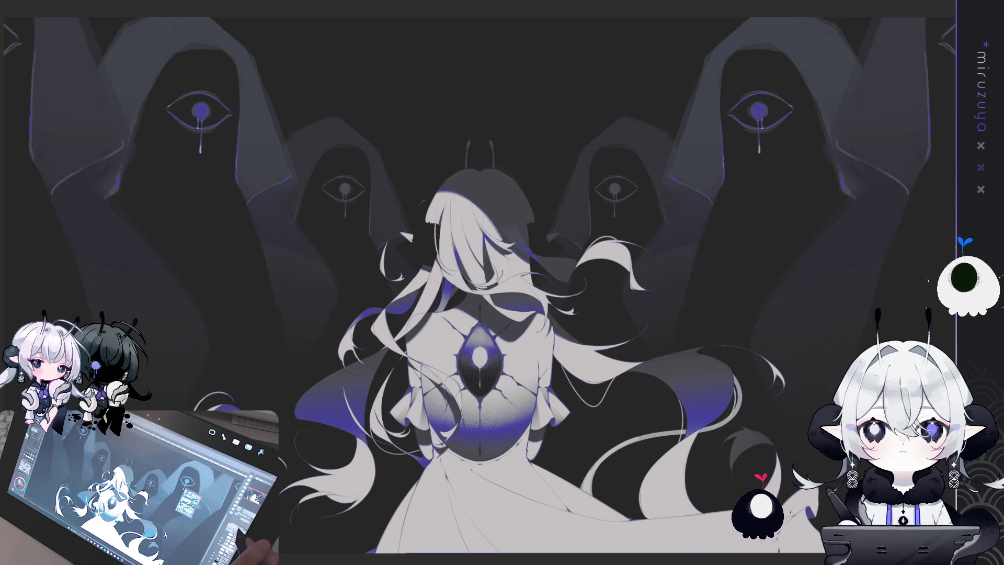
pyautogui.hotkey('ctrl', ';')
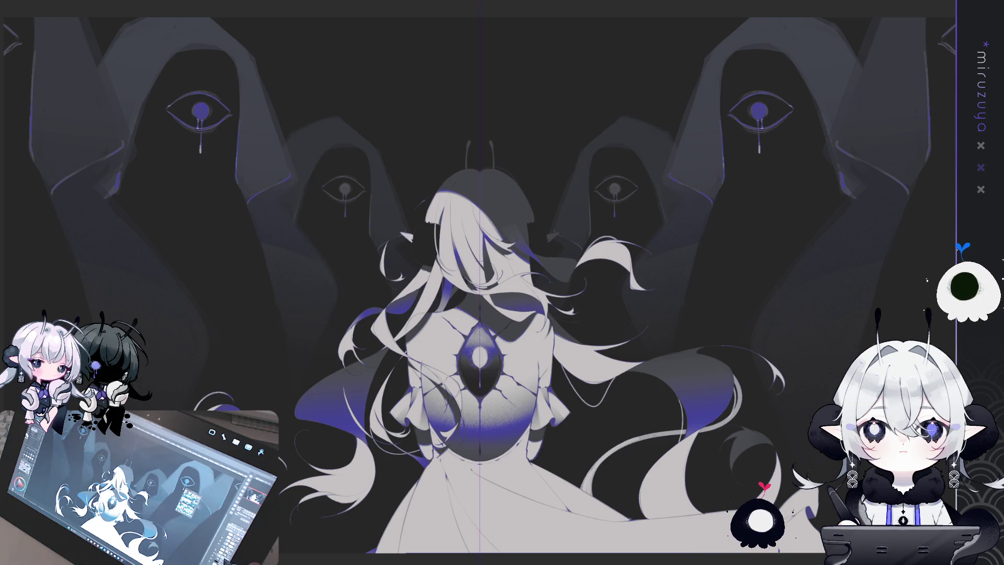
# With the canvas rotated, pencil both curved sides of the almond eye above the head, then reset rotation
pyautogui.moveTo(502, 282); pyautogui.dragTo(445, 303)
pyautogui.moveTo(502, 282); pyautogui.dragTo(329, 290)
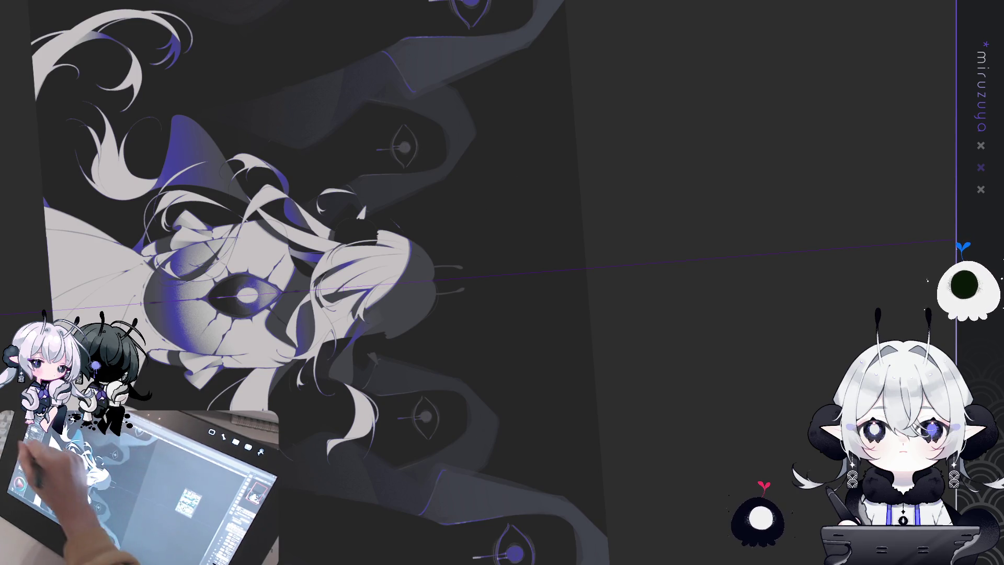
pyautogui.moveTo(461, 118); pyautogui.dragTo(418, 138)
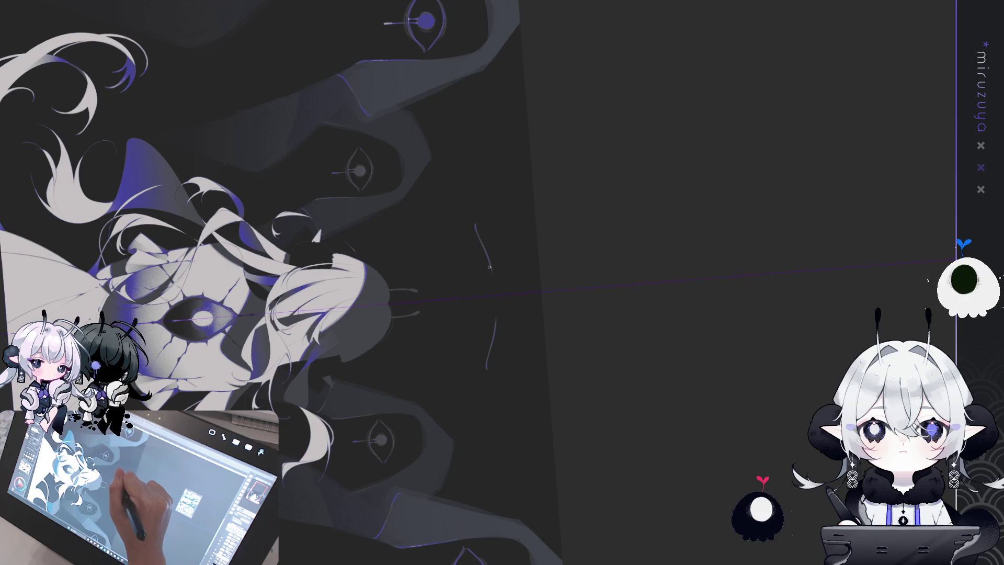
pyautogui.moveTo(477, 232); pyautogui.dragTo(497, 286)
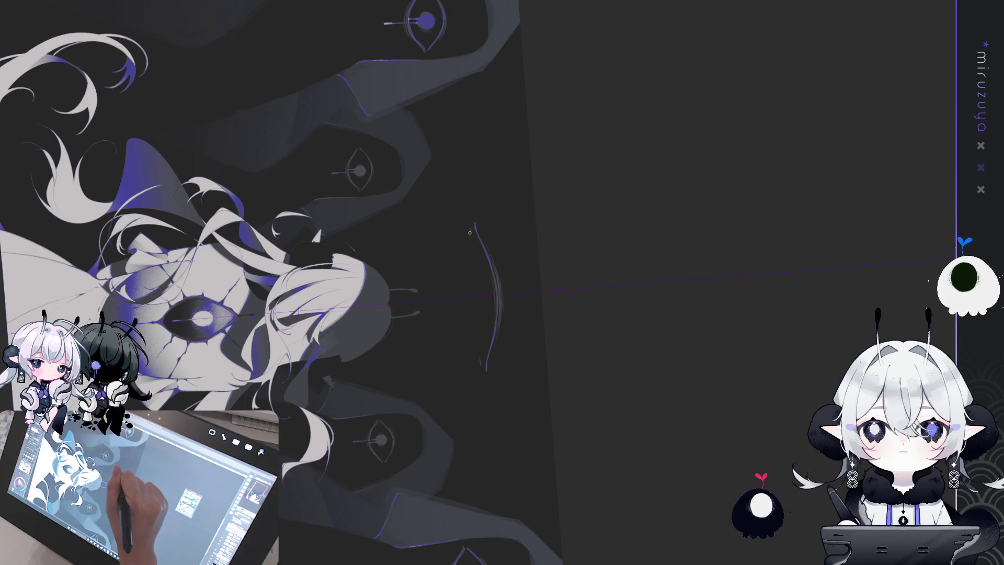
pyautogui.hotkey('ctrl', 'z')
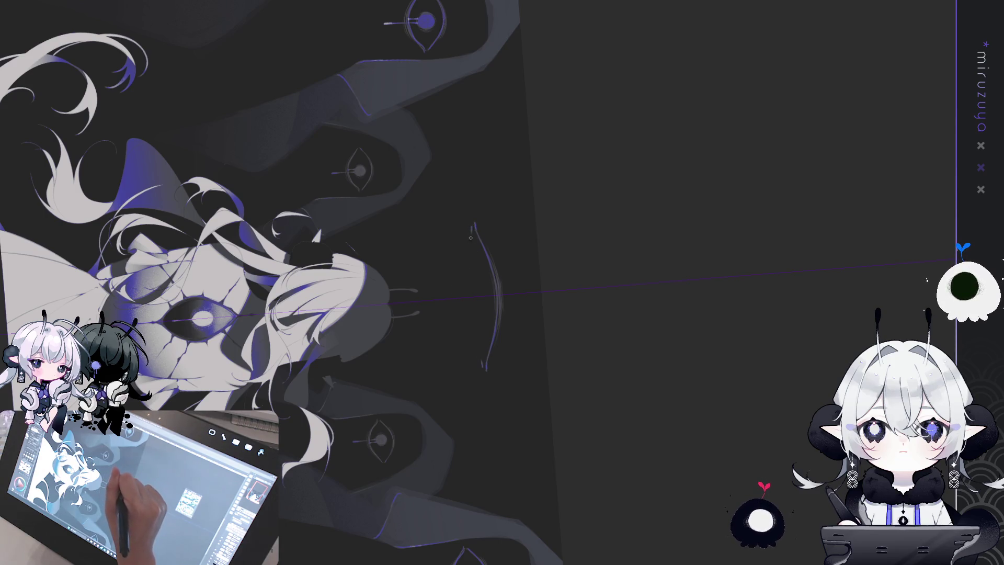
pyautogui.hotkey('ctrl', 'z')
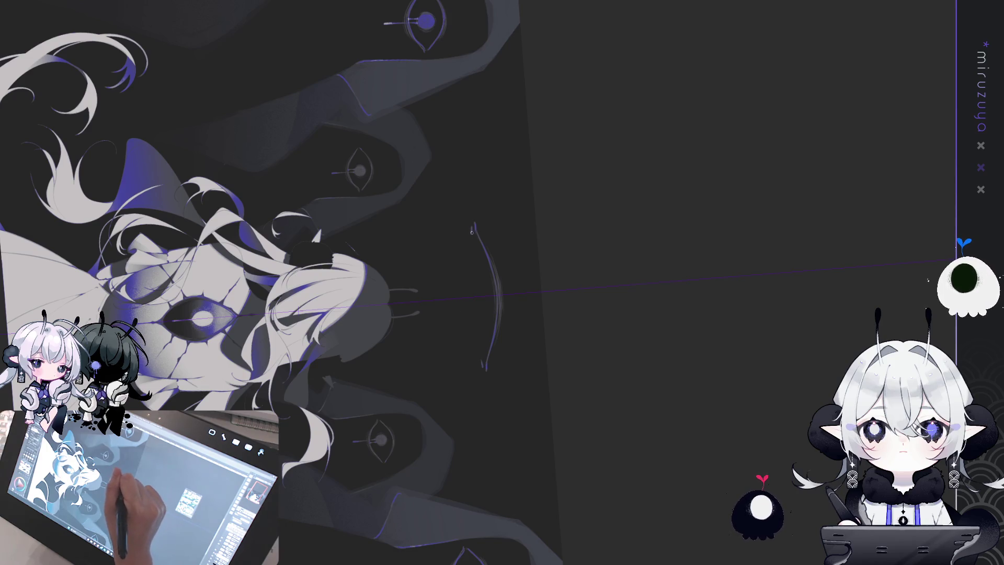
pyautogui.moveTo(474, 225); pyautogui.dragTo(486, 368)
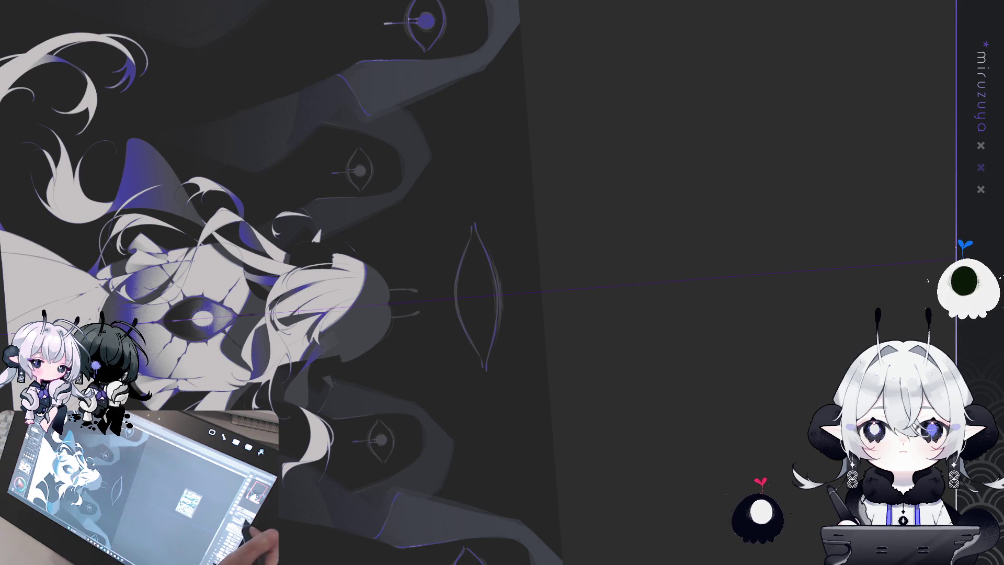
pyautogui.hotkey('ctrl', '@')
pyautogui.moveTo(248, 228); pyautogui.dragTo(221, 226)
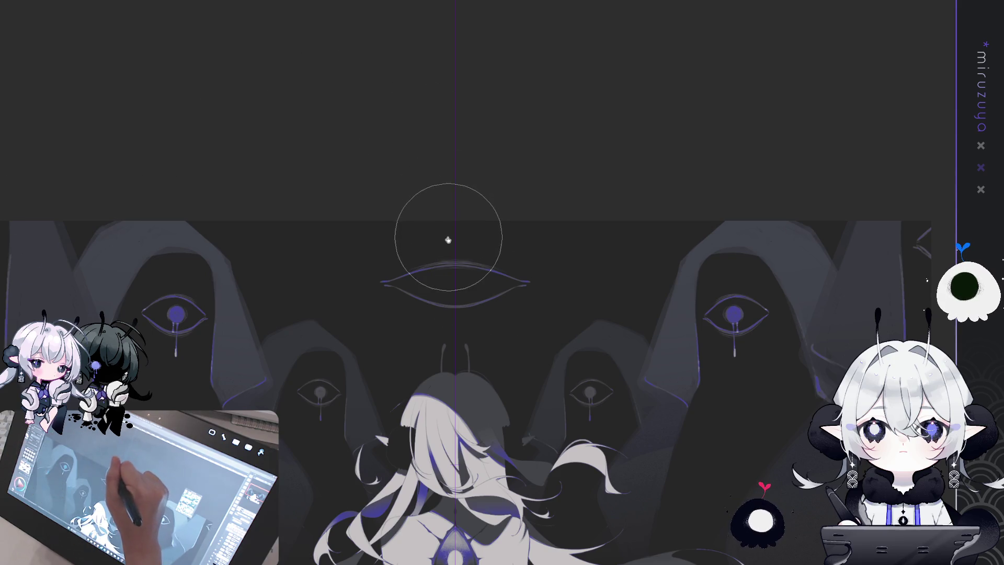
# Sketch two higher arching strokes over the eye's upper lid and tilt the canvas diagonally
pyautogui.moveTo(413, 264); pyautogui.dragTo(502, 268)
pyautogui.moveTo(418, 258); pyautogui.dragTo(497, 261)
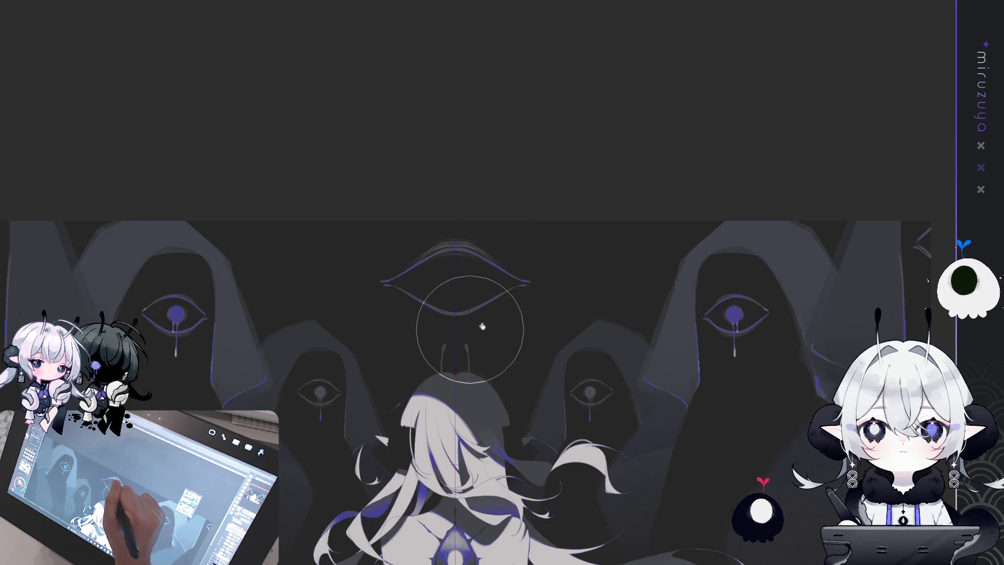
pyautogui.moveTo(489, 313)
pyautogui.mouseDown()
pyautogui.moveTo(682, 404)
pyautogui.moveTo(491, 196)
pyautogui.mouseUp()
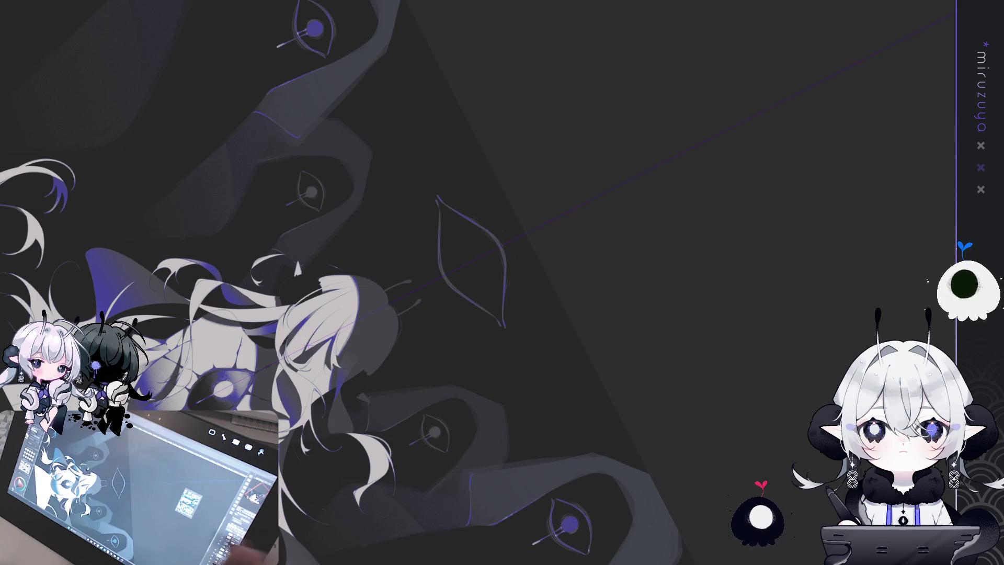
# Strengthen the eye's edges in purple and add grainy pencil texture along the upper-left edge and lower tip
pyautogui.scroll(5, 504, 172)
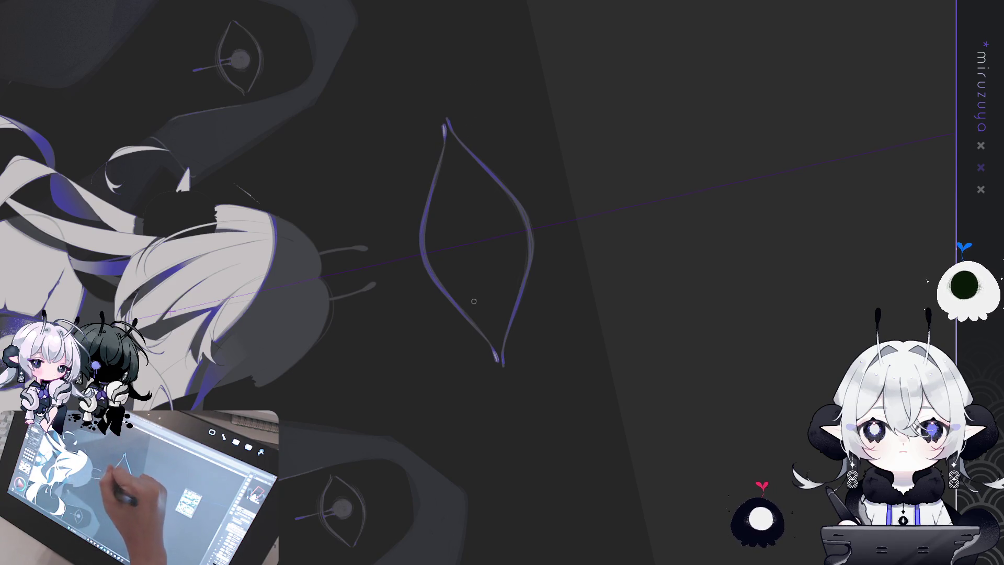
pyautogui.moveTo(491, 175); pyautogui.dragTo(525, 220)
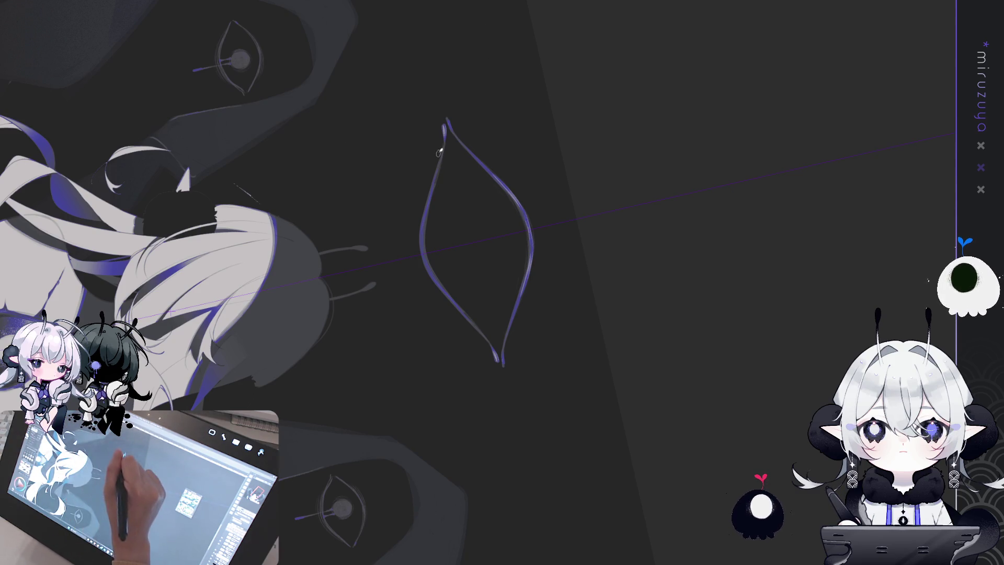
pyautogui.moveTo(445, 135); pyautogui.dragTo(444, 157)
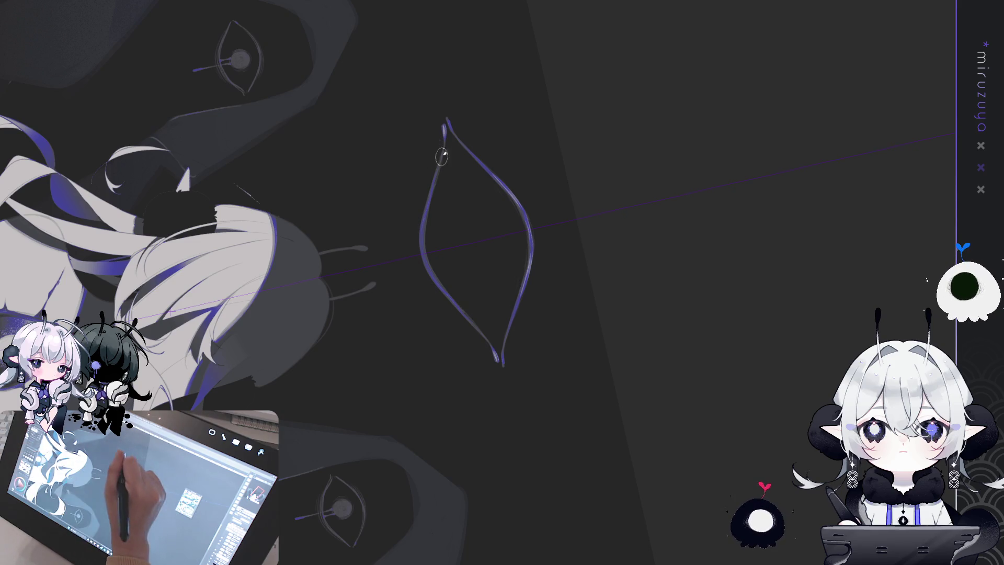
pyautogui.moveTo(491, 355); pyautogui.dragTo(459, 313)
pyautogui.moveTo(442, 136); pyautogui.dragTo(426, 193)
pyautogui.hotkey('ctrl', 'z')
pyautogui.hotkey('ctrl', 'z')
pyautogui.hotkey('ctrl', 'z')
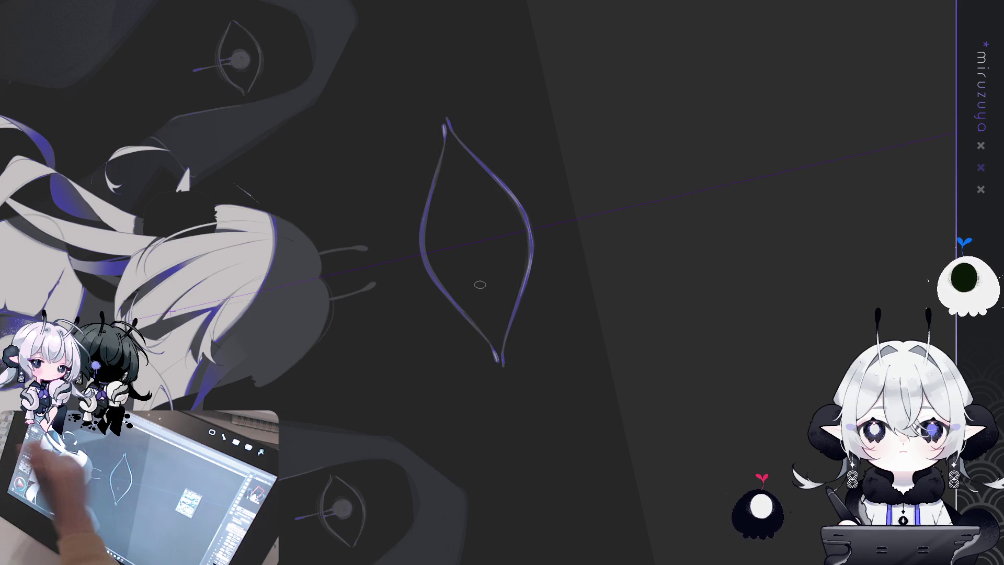
pyautogui.moveTo(441, 140); pyautogui.dragTo(427, 215)
pyautogui.moveTo(440, 149)
pyautogui.mouseDown()
pyautogui.moveTo(417, 221)
pyautogui.moveTo(479, 338)
pyautogui.mouseUp()
pyautogui.hotkey('ctrl', 'z')
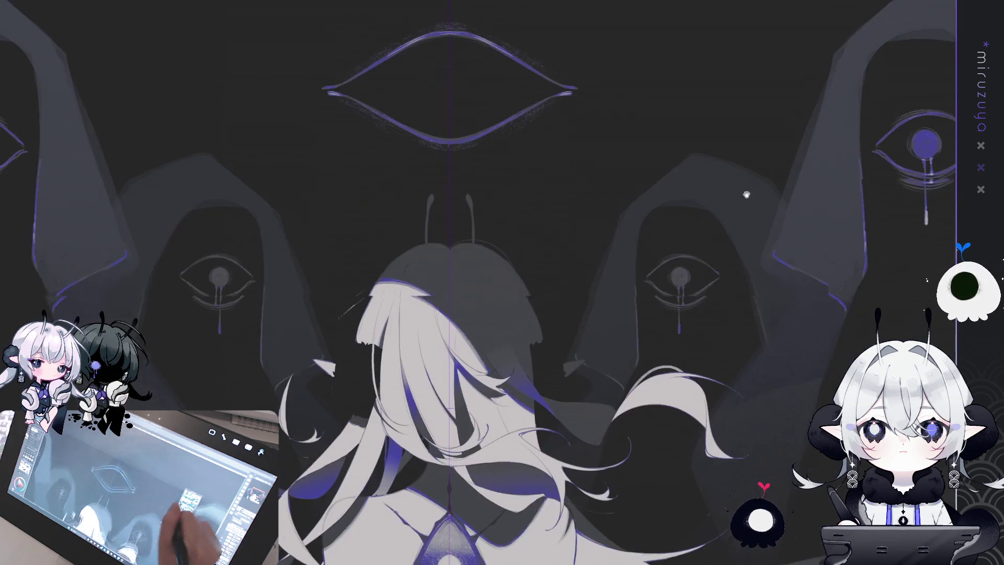
pyautogui.moveTo(747, 195); pyautogui.dragTo(718, 356)
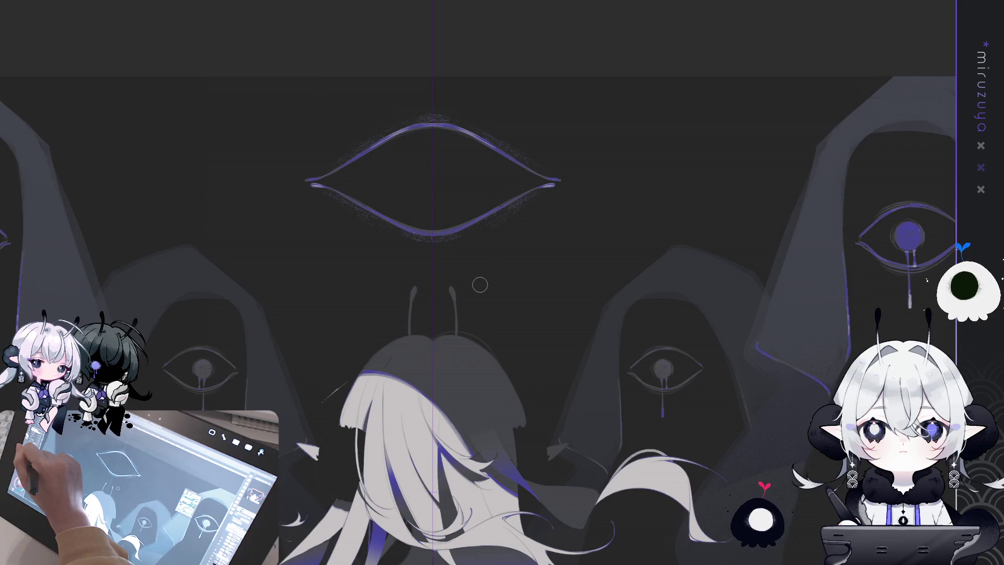
# Paint a light grey pupil in the big eye and lasso-select it
pyautogui.moveTo(434, 172); pyautogui.dragTo(440, 167)
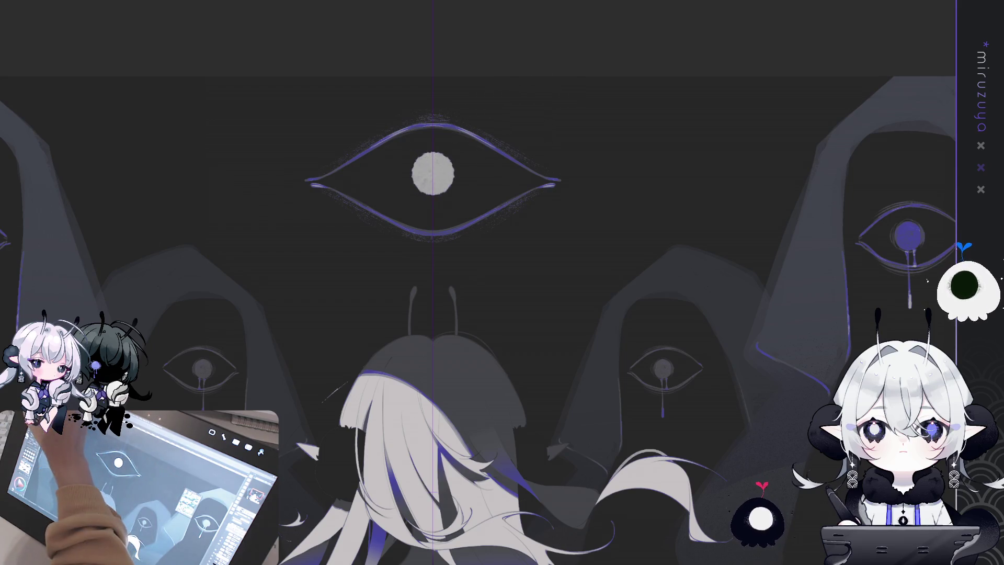
pyautogui.press('m')
pyautogui.moveTo(432, 205)
pyautogui.mouseDown()
pyautogui.moveTo(468, 185)
pyautogui.moveTo(459, 201)
pyautogui.mouseUp()
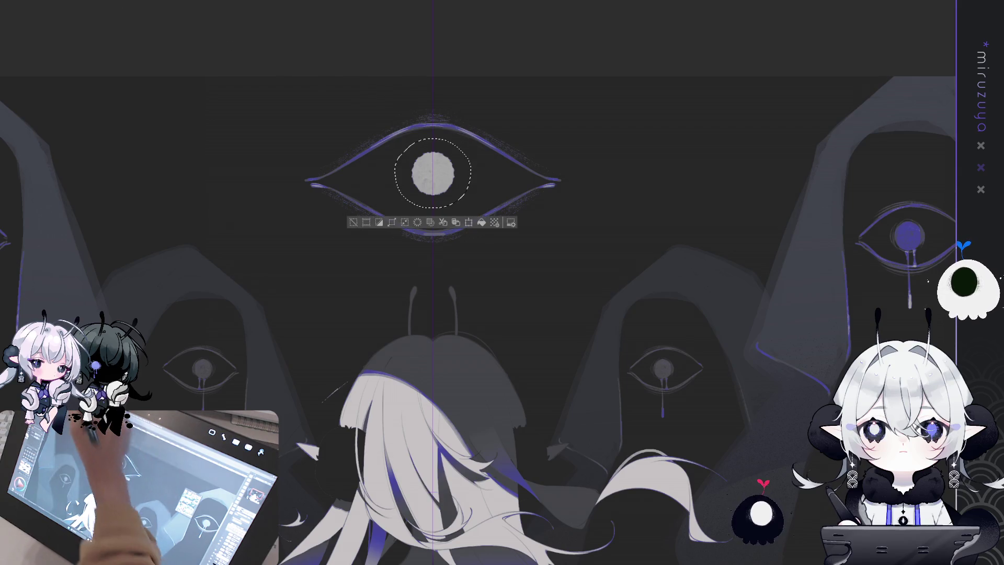
# Scale the selected pupil slightly larger with Ctrl+T, confirm, and deselect
pyautogui.hotkey('ctrl', 't')
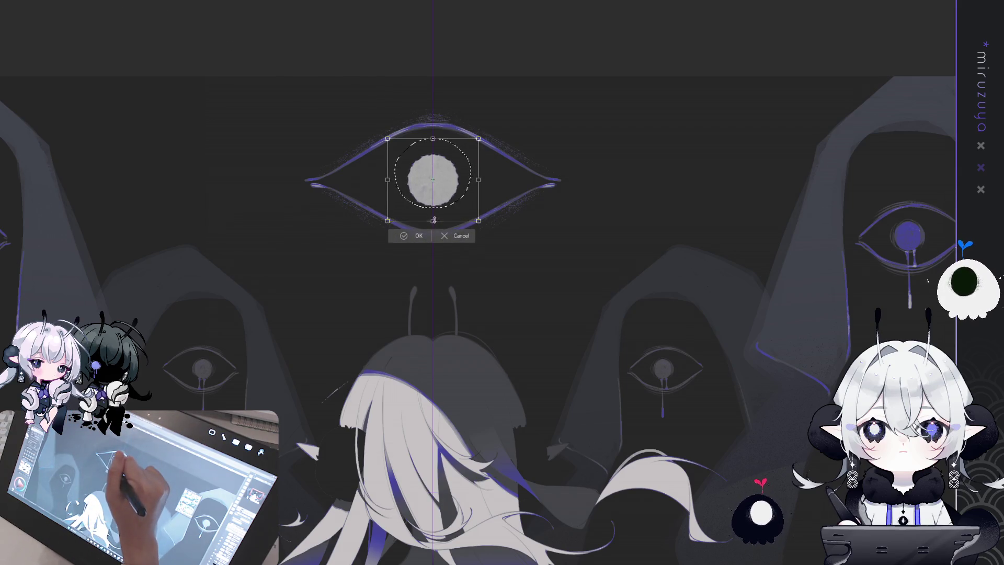
pyautogui.moveTo(434, 138); pyautogui.dragTo(434, 133)
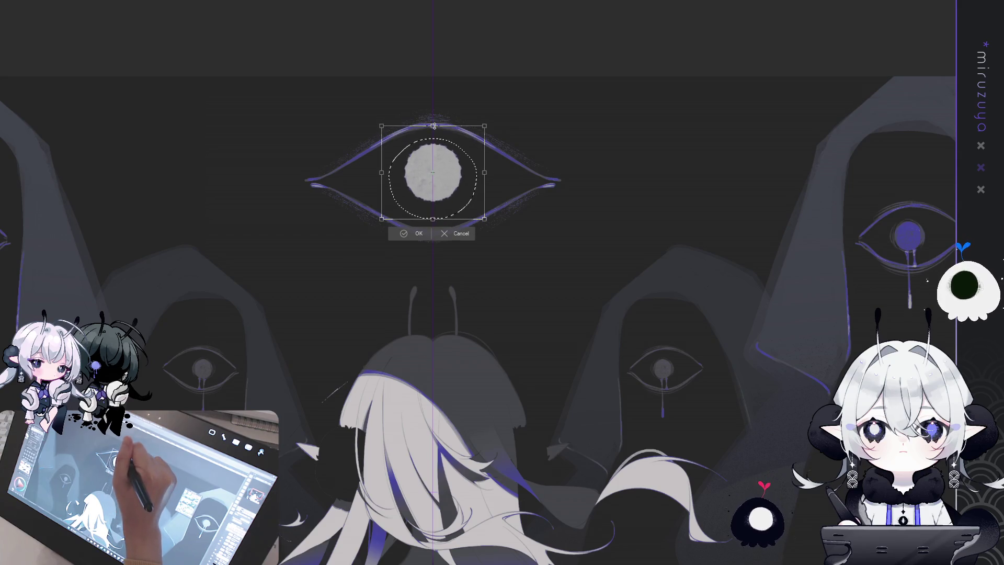
pyautogui.moveTo(433, 218); pyautogui.dragTo(434, 223)
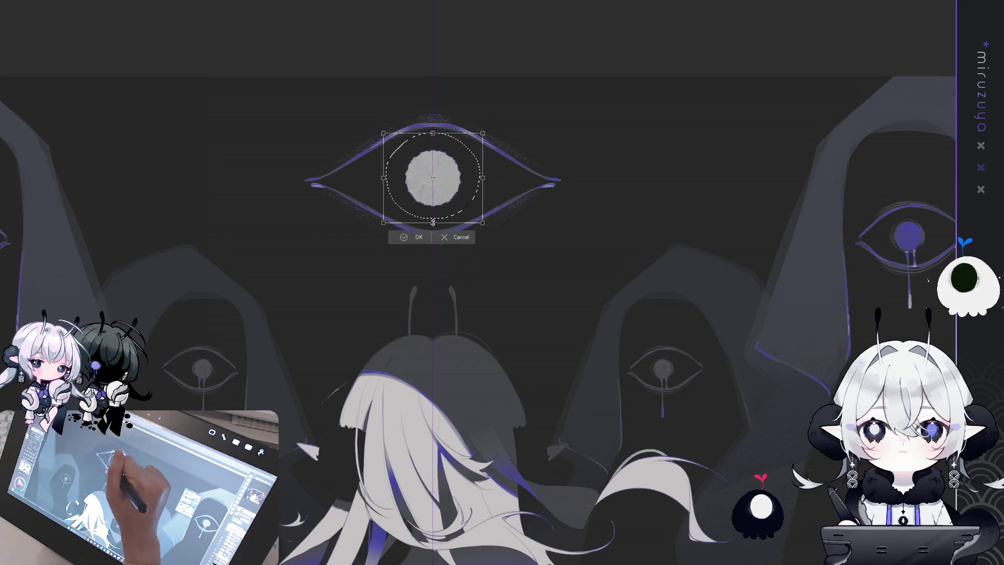
pyautogui.moveTo(434, 133); pyautogui.dragTo(433, 129)
pyautogui.moveTo(421, 222); pyautogui.dragTo(421, 218)
pyautogui.click(419, 238)
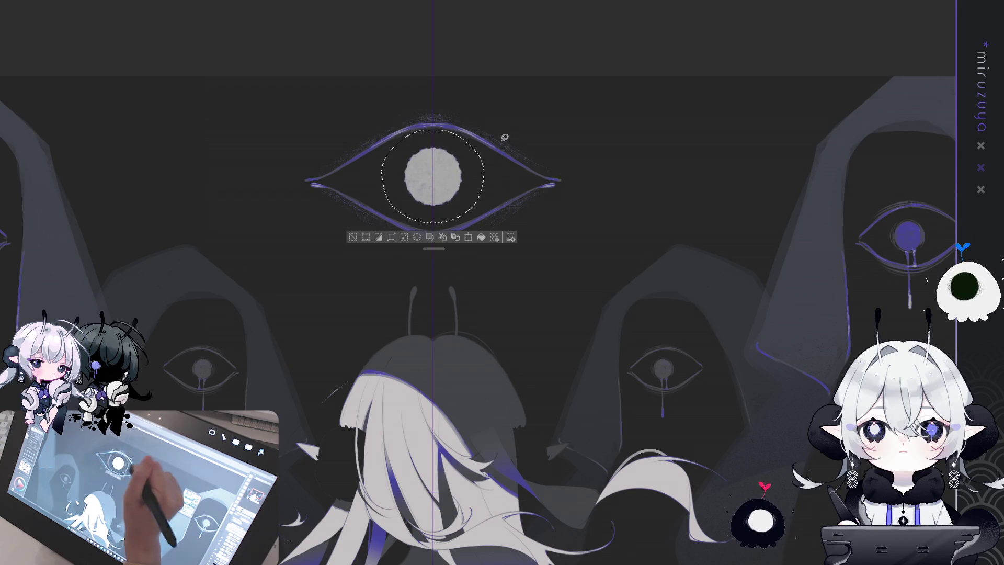
pyautogui.click(352, 240)
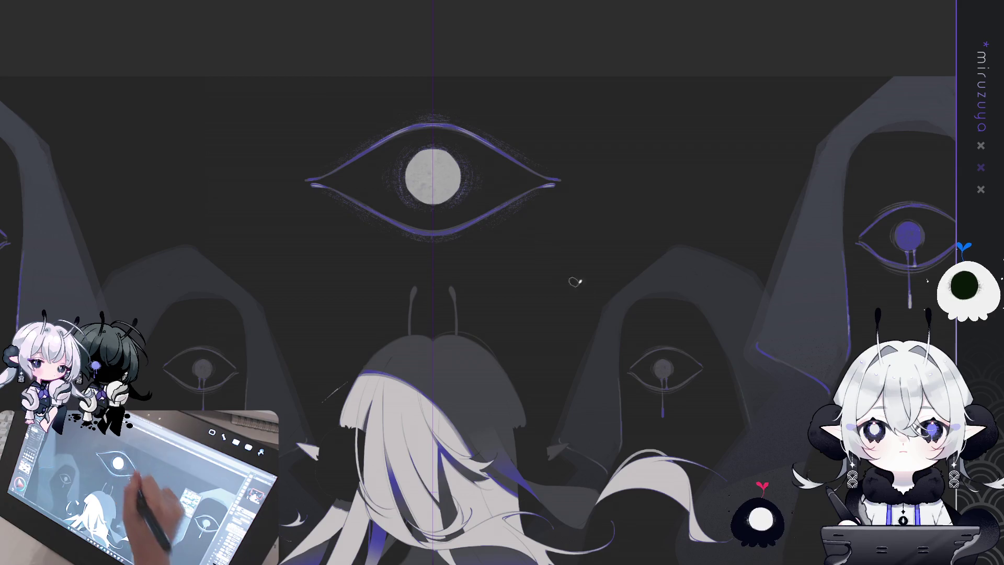
# Add dark texture to the pupil and lasso-select it
pyautogui.moveTo(575, 283); pyautogui.dragTo(635, 274)
pyautogui.moveTo(705, 386); pyautogui.dragTo(663, 433)
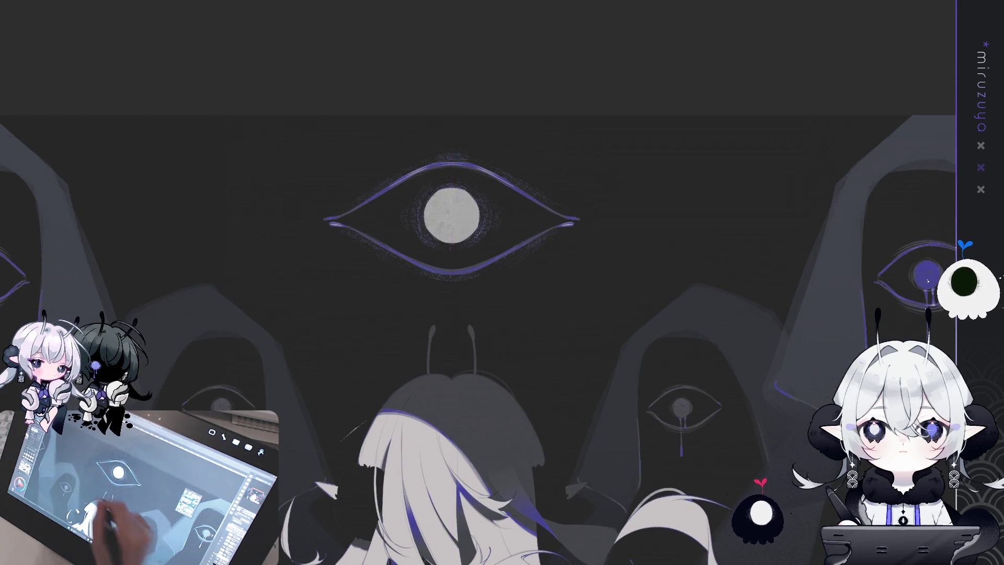
pyautogui.moveTo(442, 225); pyautogui.dragTo(465, 249)
pyautogui.moveTo(402, 231)
pyautogui.mouseDown()
pyautogui.moveTo(455, 172)
pyautogui.moveTo(499, 207)
pyautogui.moveTo(466, 256)
pyautogui.mouseUp()
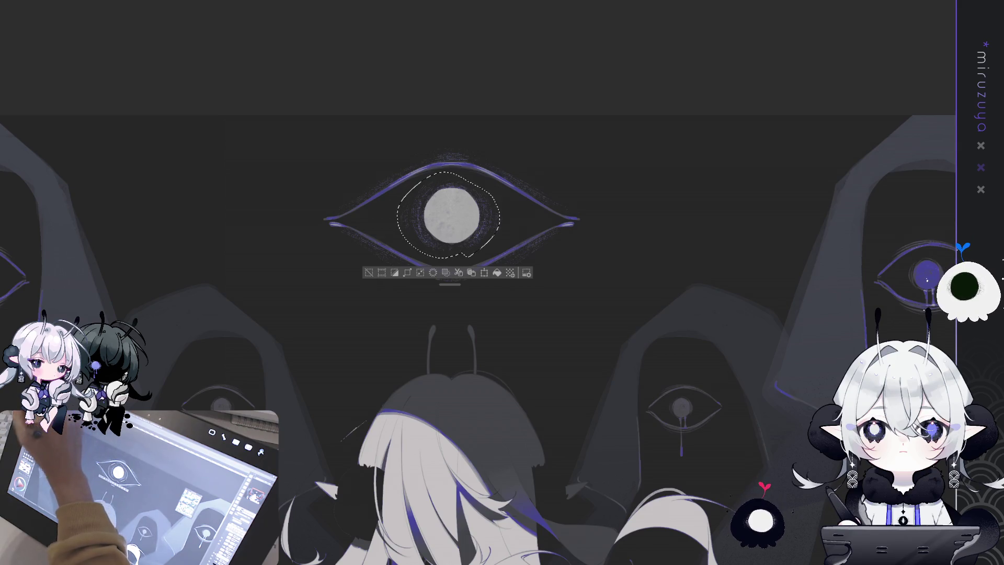
# Airbrush a purple tint over the pupil's top, comparing with undo/redo, then deselect
pyautogui.moveTo(445, 196); pyautogui.dragTo(460, 222)
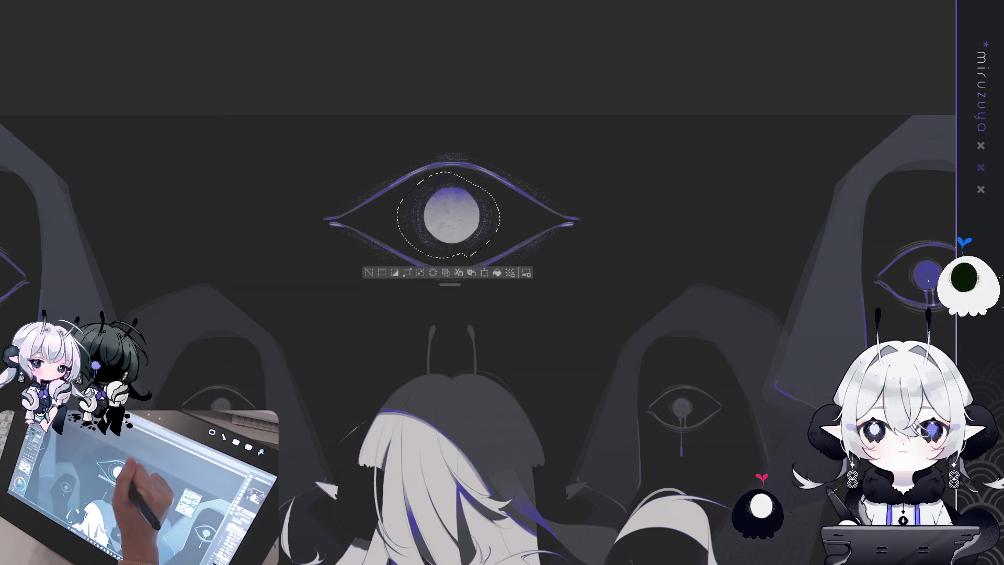
pyautogui.hotkey('ctrl', 'z')
pyautogui.hotkey('ctrl', 'y')
pyautogui.hotkey('ctrl', 'z')
pyautogui.hotkey('ctrl', 'y')
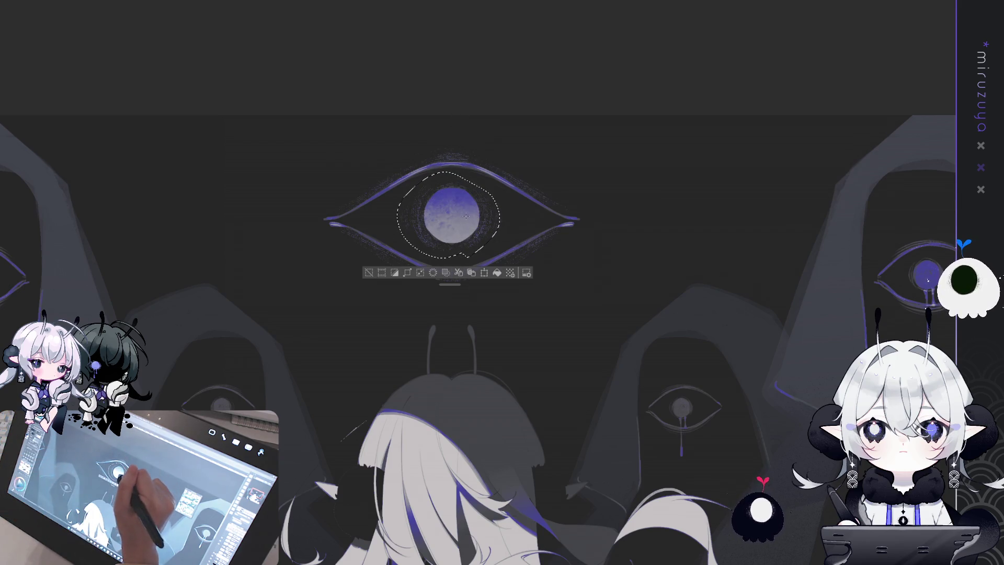
pyautogui.hotkey('ctrl', 'd')
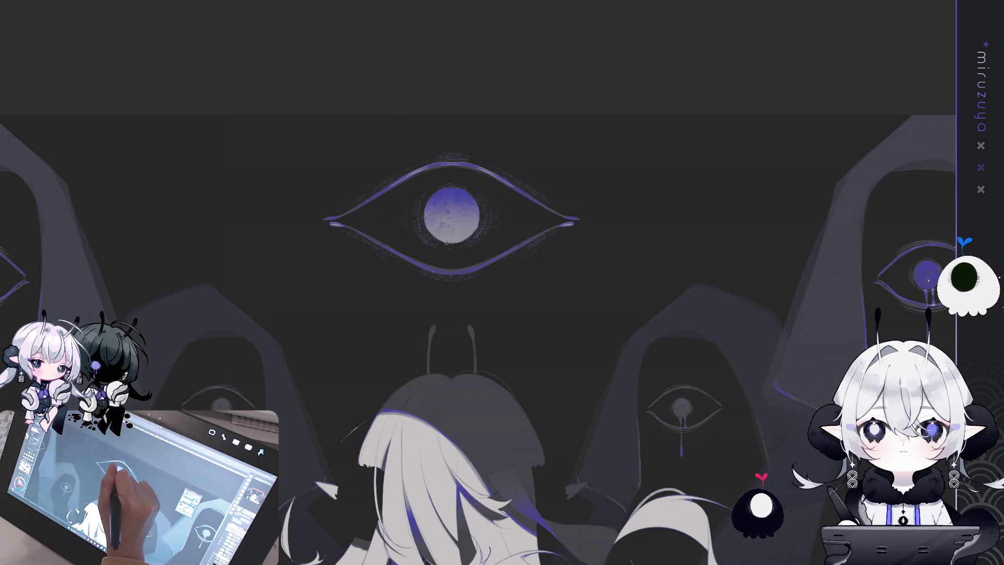
# Paint a thin drip down from the big eye's iris, lengthen it, and fit the artwork in view
pyautogui.moveTo(448, 245); pyautogui.dragTo(449, 319)
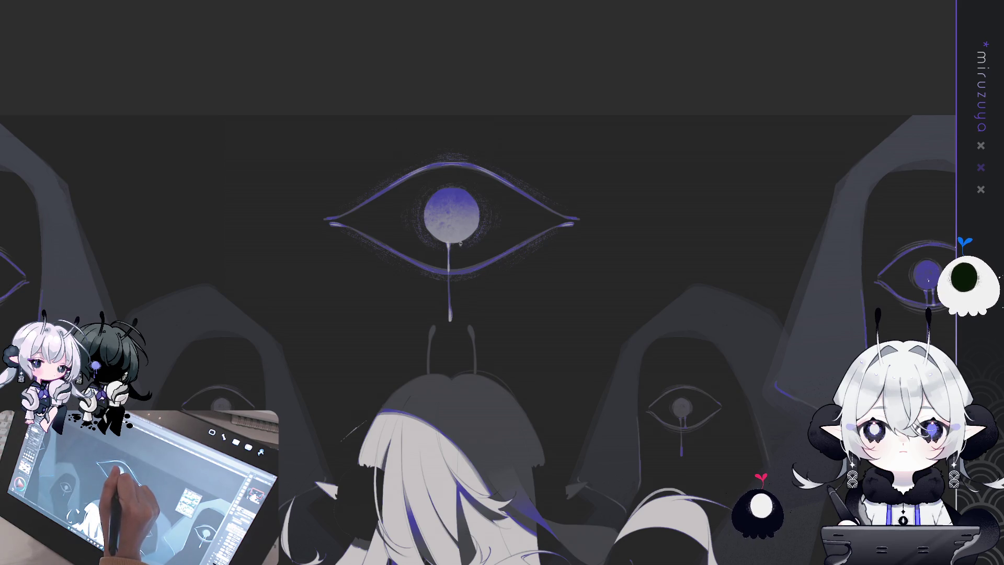
pyautogui.moveTo(460, 254); pyautogui.dragTo(460, 268)
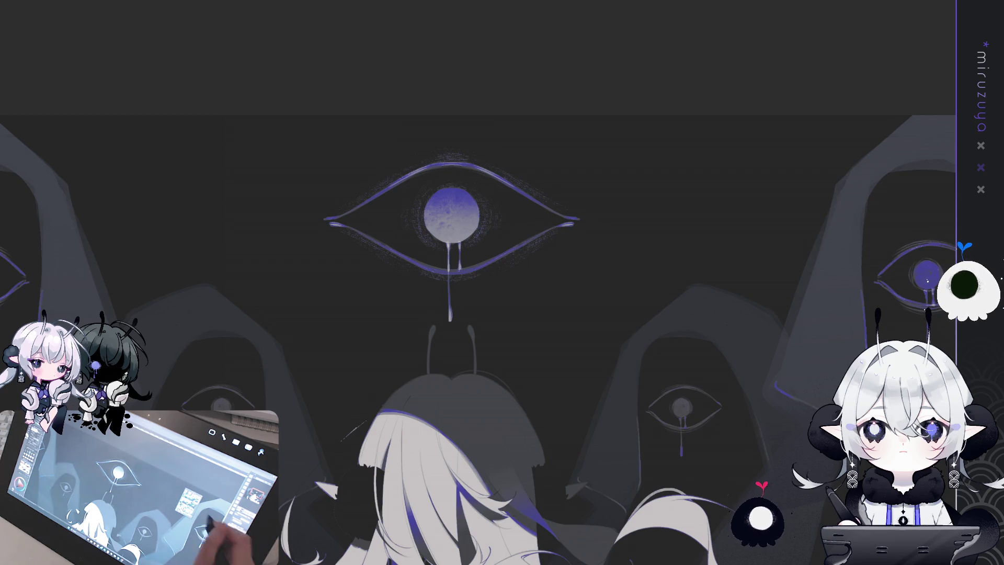
pyautogui.hotkey('ctrl', '0')
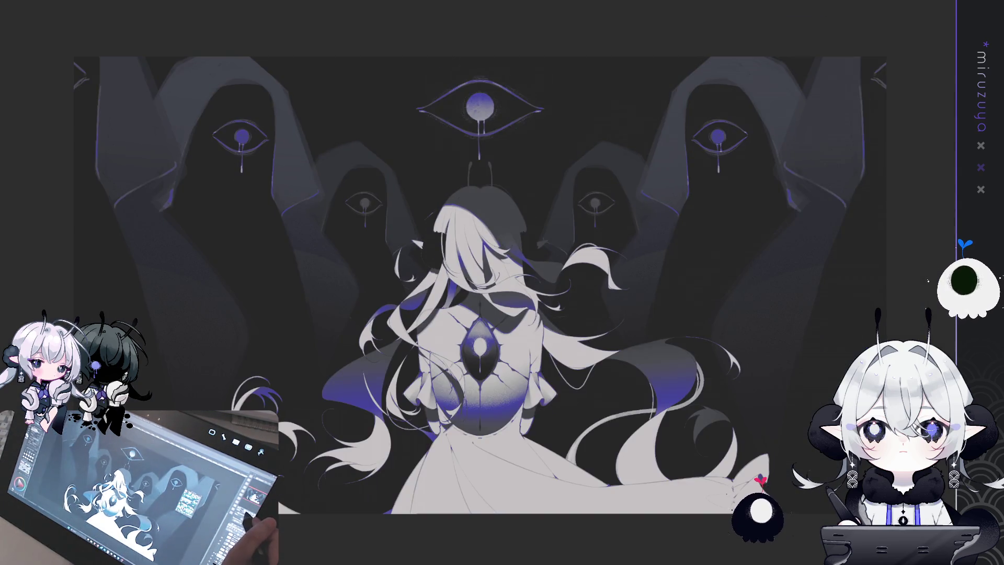
# Nudge the floating top eye slightly higher with Free Transform, keeping its size
pyautogui.hotkey('ctrl', '-')
pyautogui.hotkey('ctrl', '-')
pyautogui.hotkey('ctrl', '-')
pyautogui.hotkey('ctrl', '+')
pyautogui.hotkey('ctrl', '+')
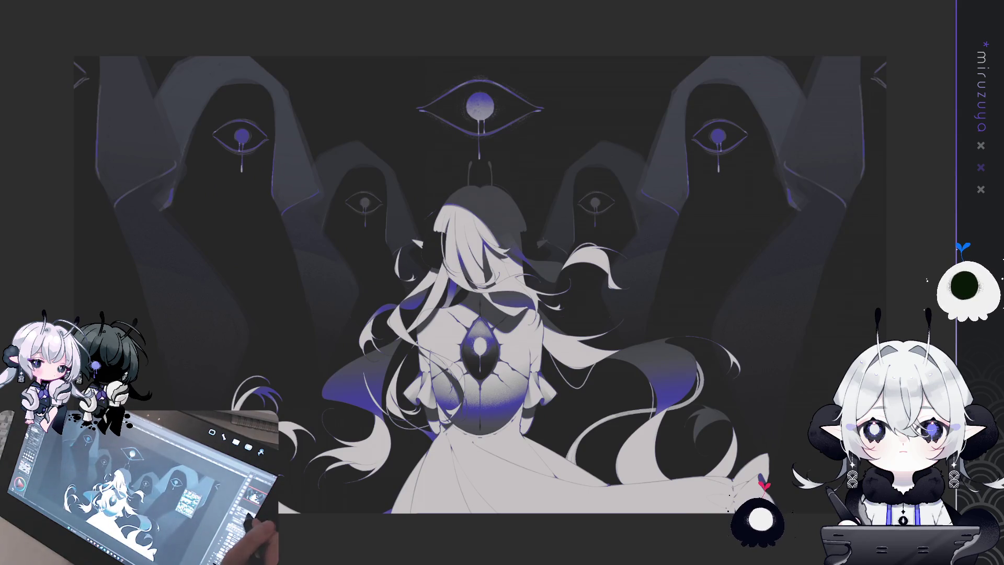
pyautogui.press('Up')
pyautogui.press('Up')
pyautogui.press('Up')
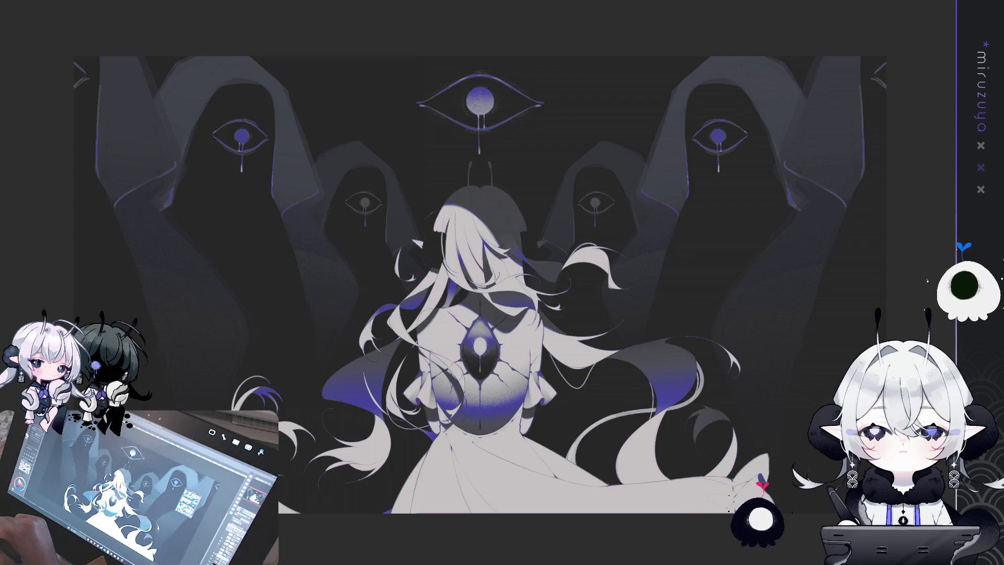
pyautogui.hotkey('ctrl', 'a')
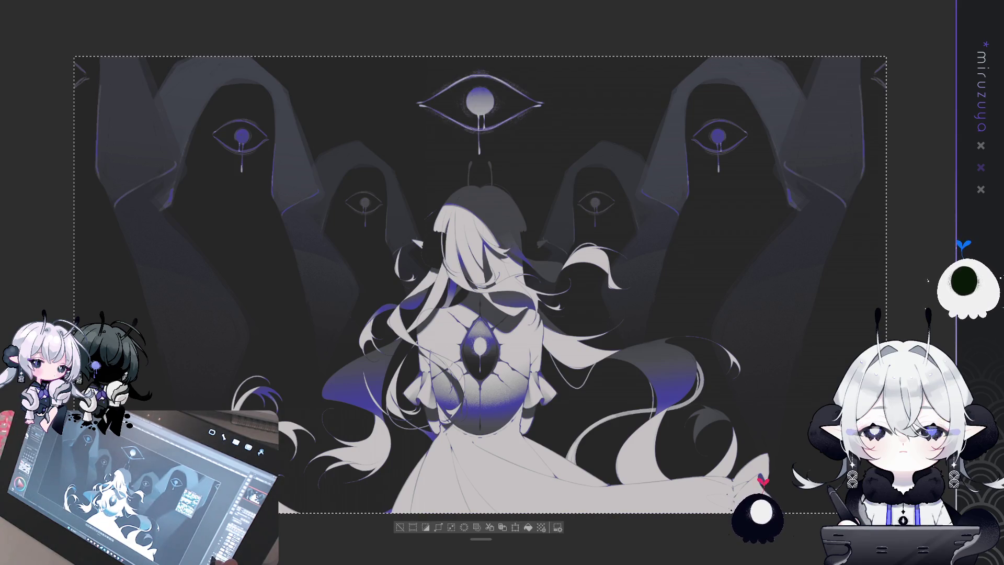
pyautogui.hotkey('ctrl', 'd')
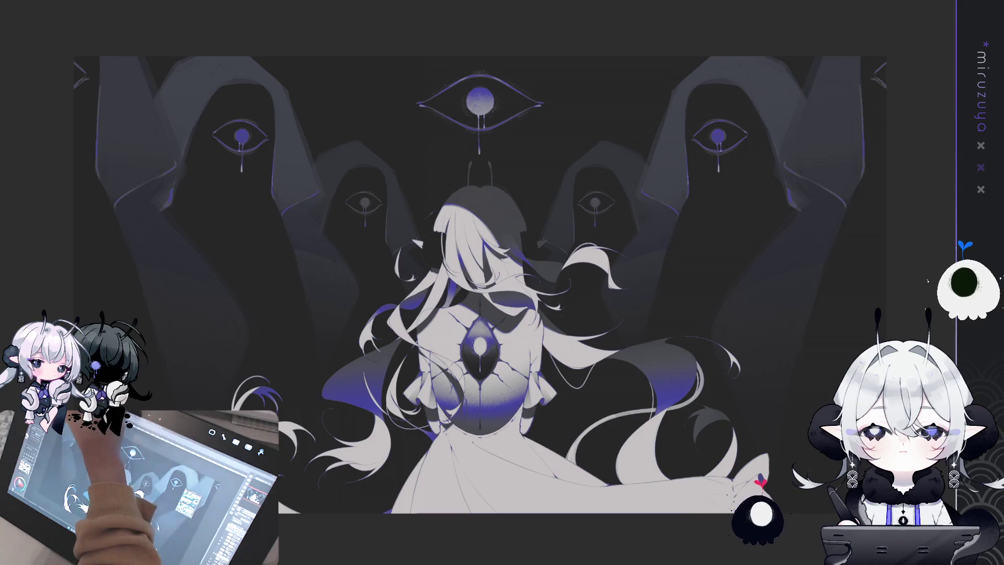
pyautogui.hotkey('ctrl', 't')
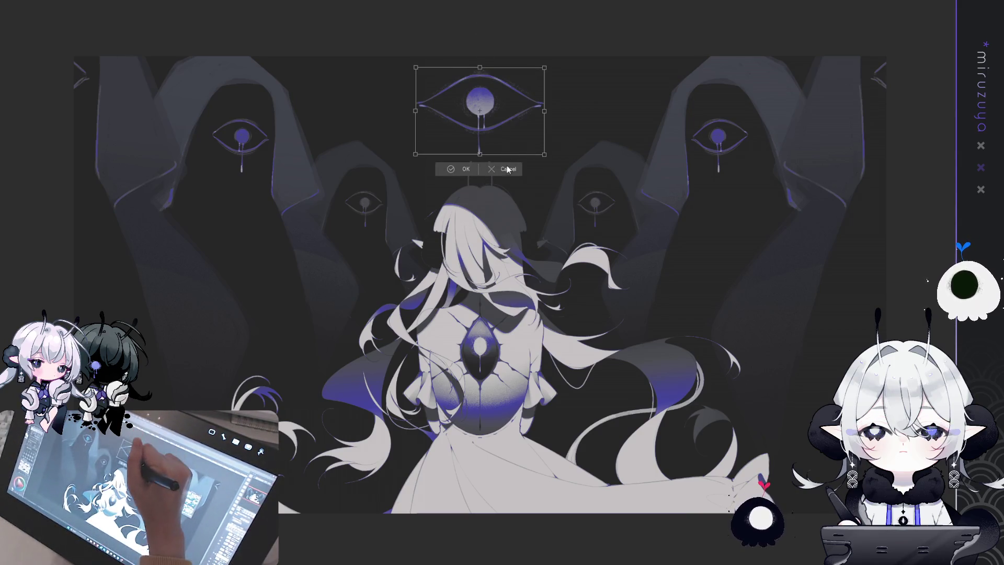
pyautogui.press('Return')
# Try stretching the top eye taller, cancel that enlargement, and pan the view
pyautogui.hotkey('ctrl', 't')
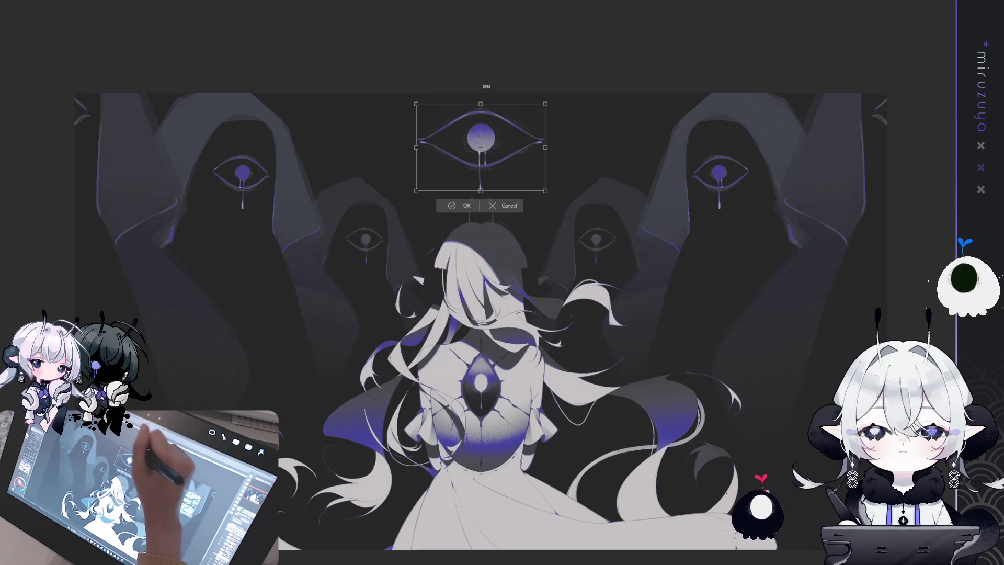
pyautogui.moveTo(493, 94)
pyautogui.mouseDown()
pyautogui.moveTo(494, 30)
pyautogui.moveTo(498, 44)
pyautogui.mouseUp()
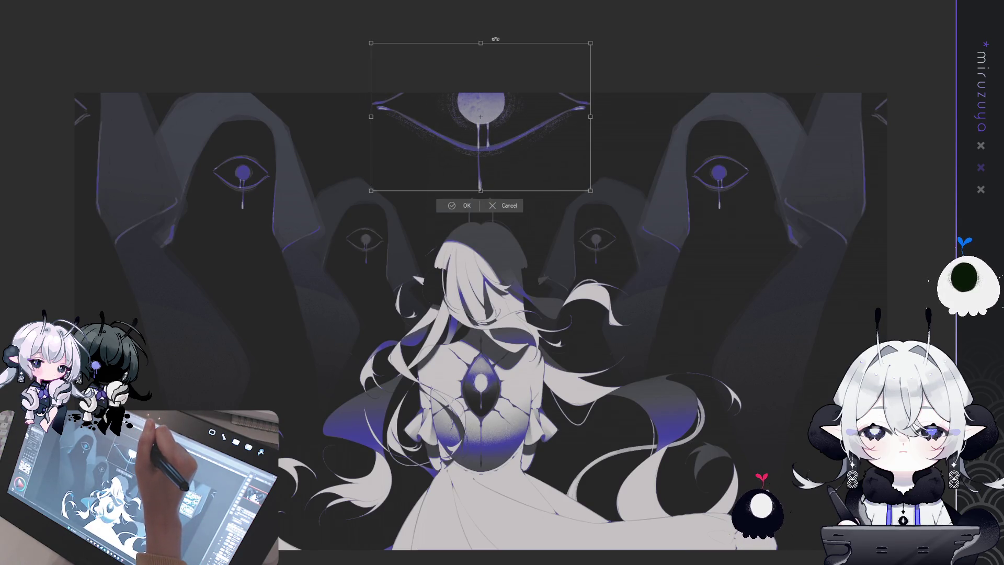
pyautogui.click(506, 205)
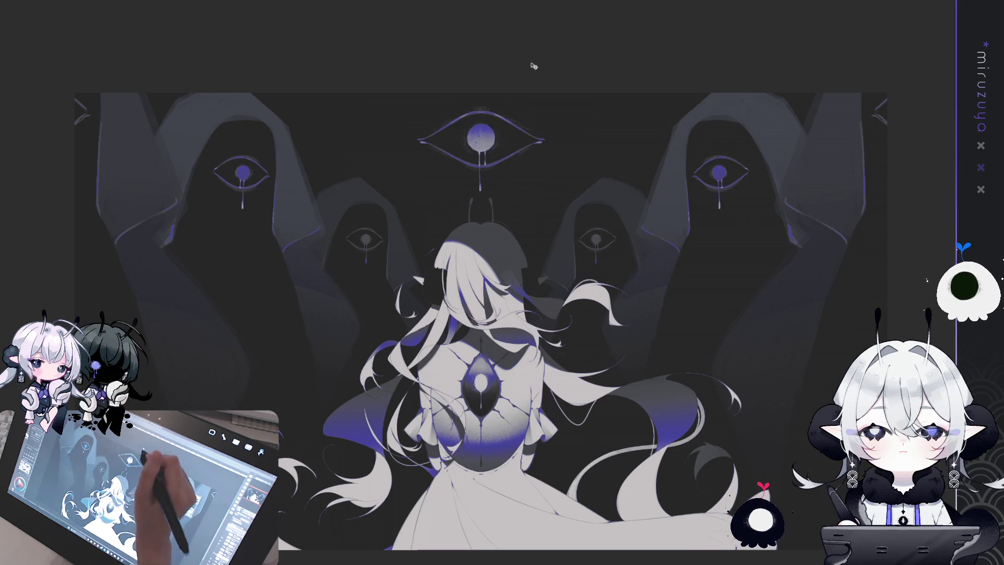
pyautogui.moveTo(402, 204); pyautogui.dragTo(397, 162)
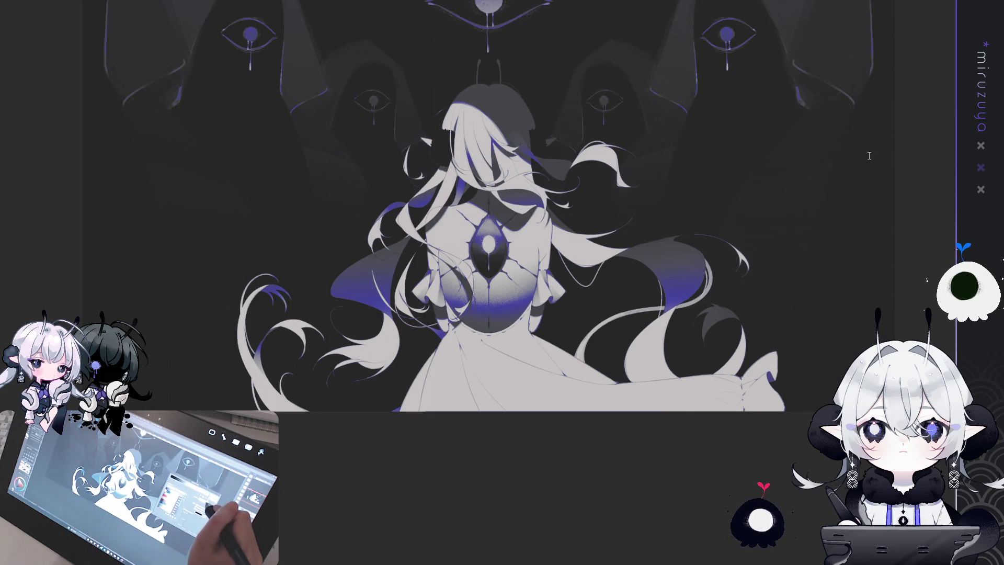
pyautogui.moveTo(801, 368); pyautogui.dragTo(755, 471)
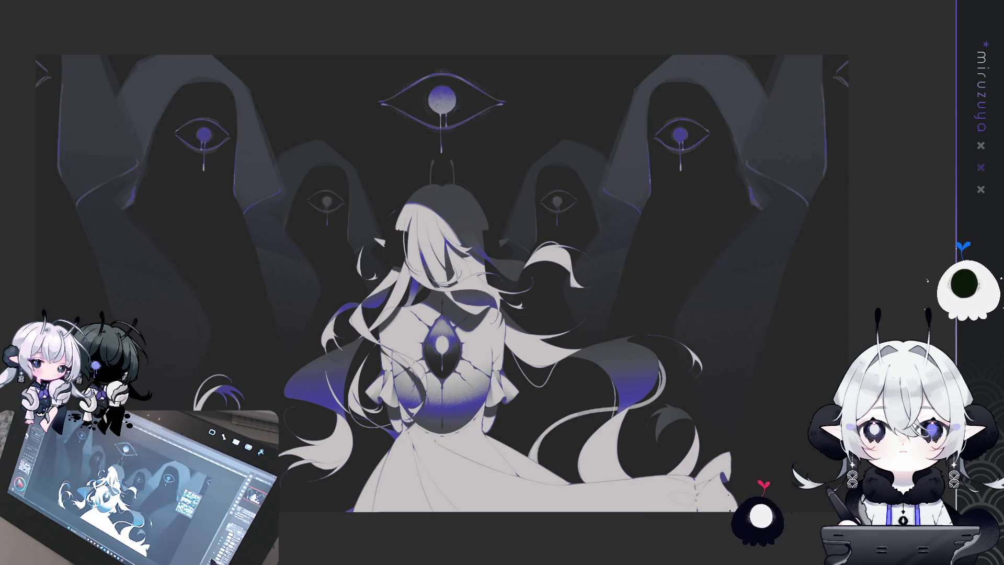
# Select and deselect the whole canvas, reposition the artwork, and zoom toward the head and hooded figures
pyautogui.hotkey('ctrl', 'a')
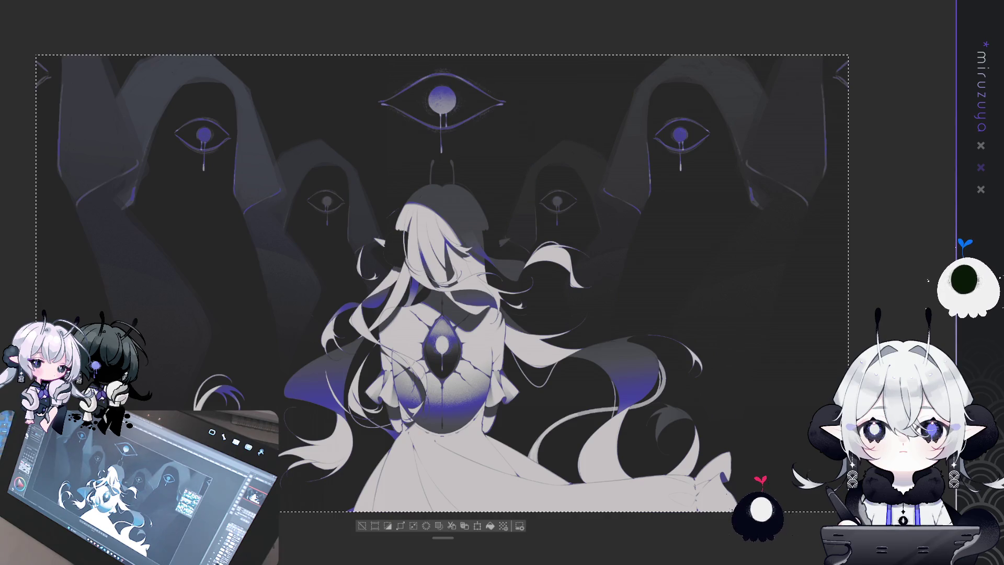
pyautogui.click(366, 528)
pyautogui.moveTo(366, 529); pyautogui.dragTo(387, 564)
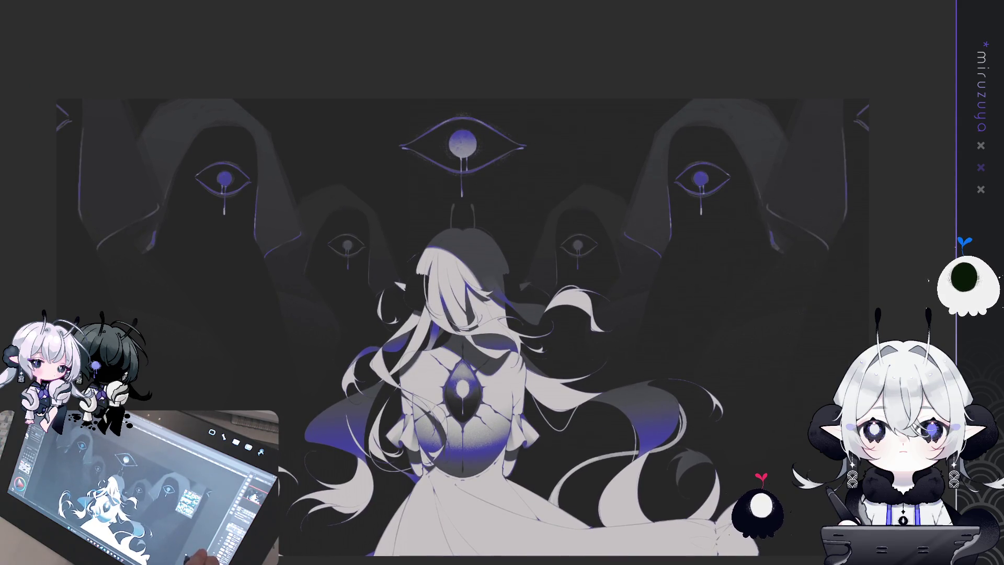
pyautogui.moveTo(460, 329); pyautogui.dragTo(463, 339)
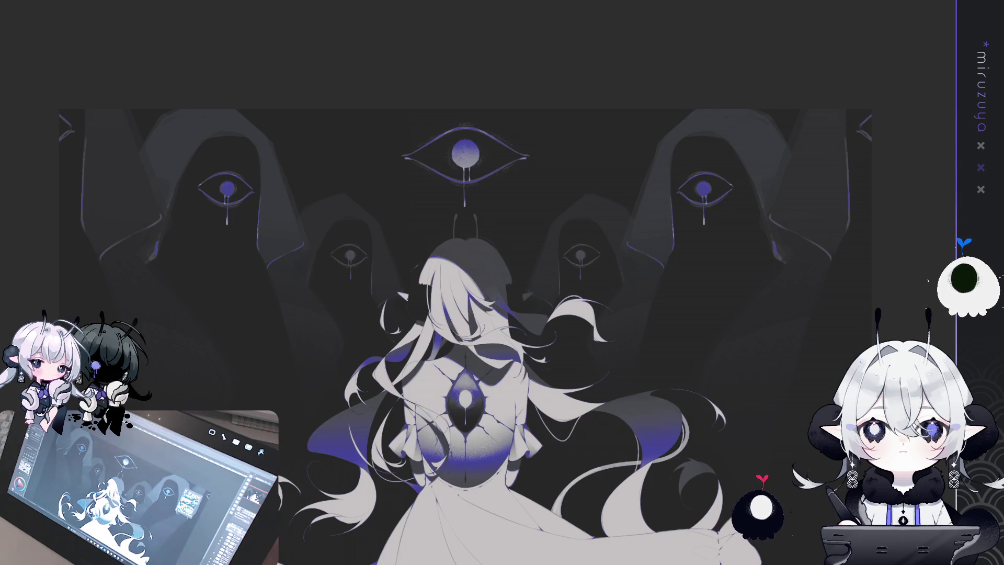
pyautogui.hotkey('ctrl', '+')
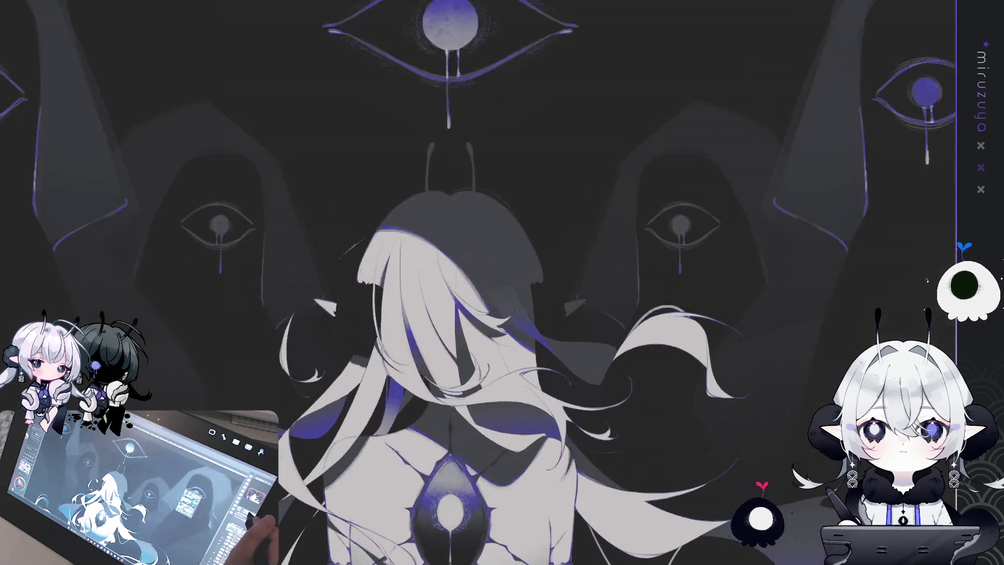
# Centre the gem and torso, add a vertical symmetry ruler, and draw a mirrored curve across the back
pyautogui.scroll(-10, 502, 282)
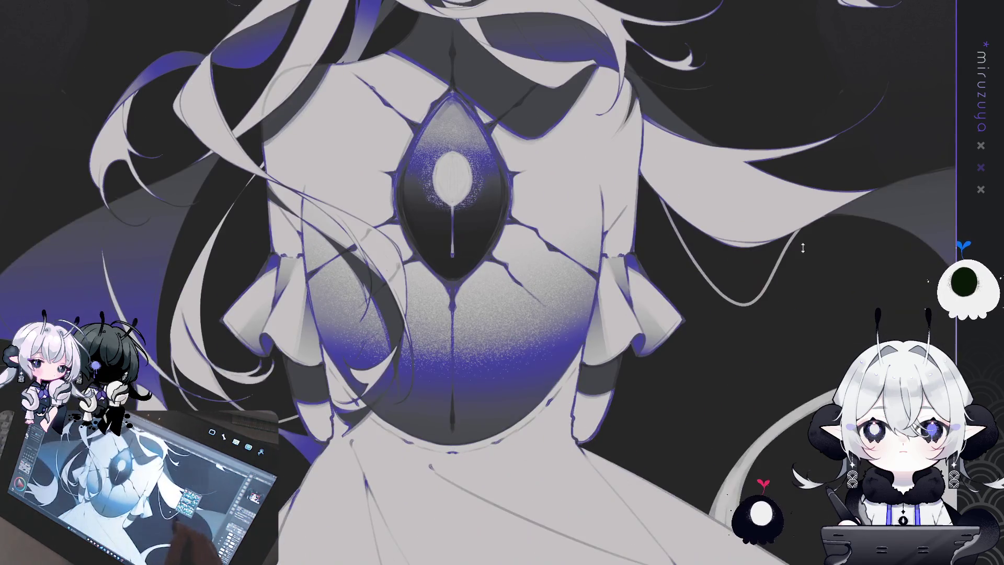
pyautogui.hotkey('ctrl', '-')
pyautogui.scroll(-5, 801, 389)
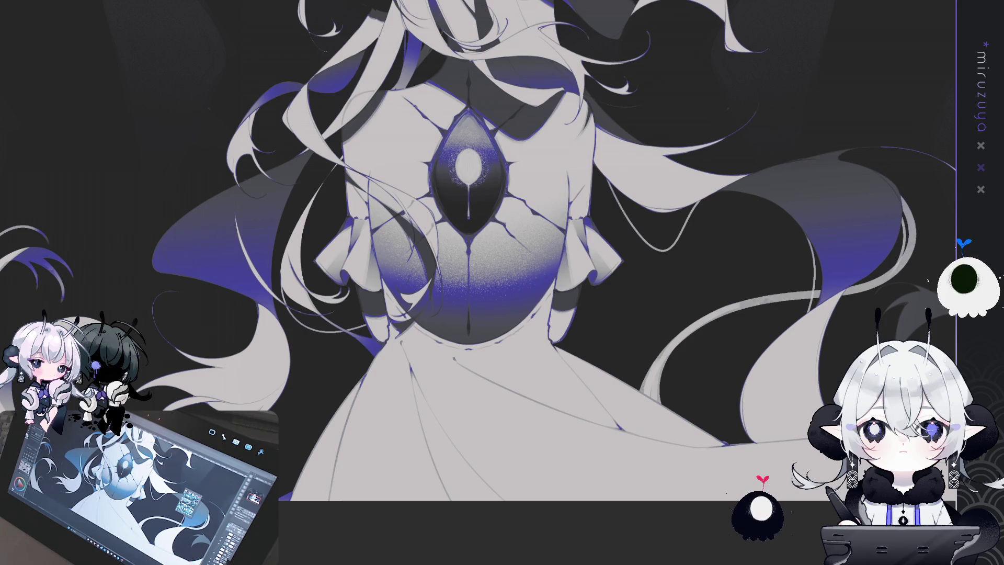
pyautogui.hotkey('ctrl', '1')
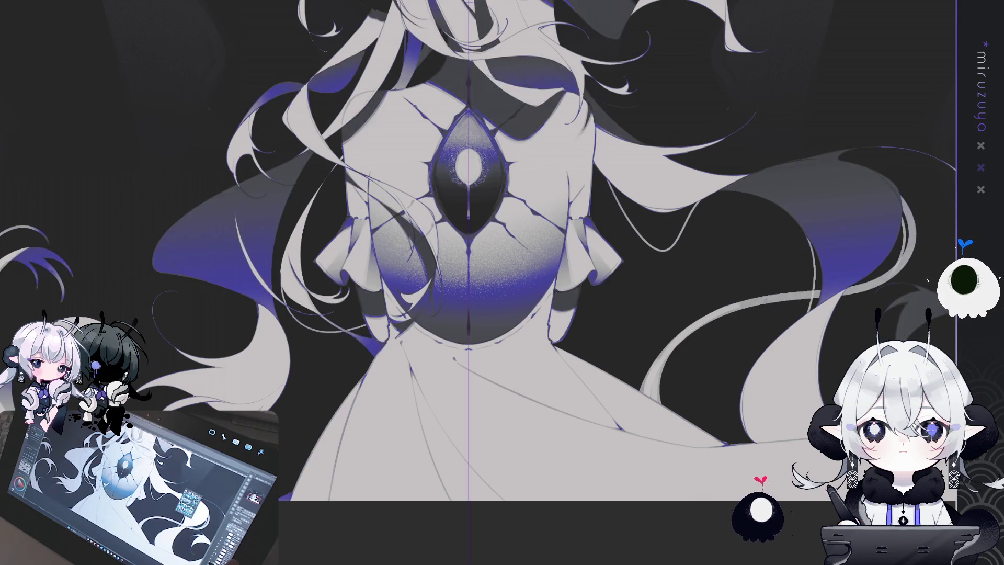
pyautogui.scroll(3, 471, 235)
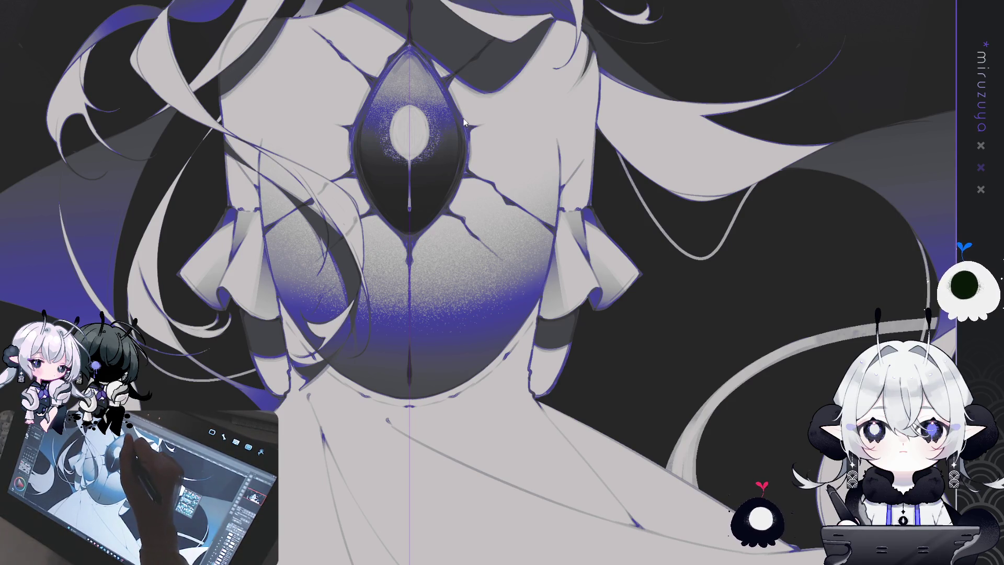
pyautogui.moveTo(465, 121)
pyautogui.mouseDown()
pyautogui.moveTo(471, 145)
pyautogui.moveTo(548, 229)
pyautogui.mouseUp()
# Redraw the mirrored crack curve shorter, lasso and clear a lower-back area, then tilt the view
pyautogui.hotkey('ctrl', 'z')
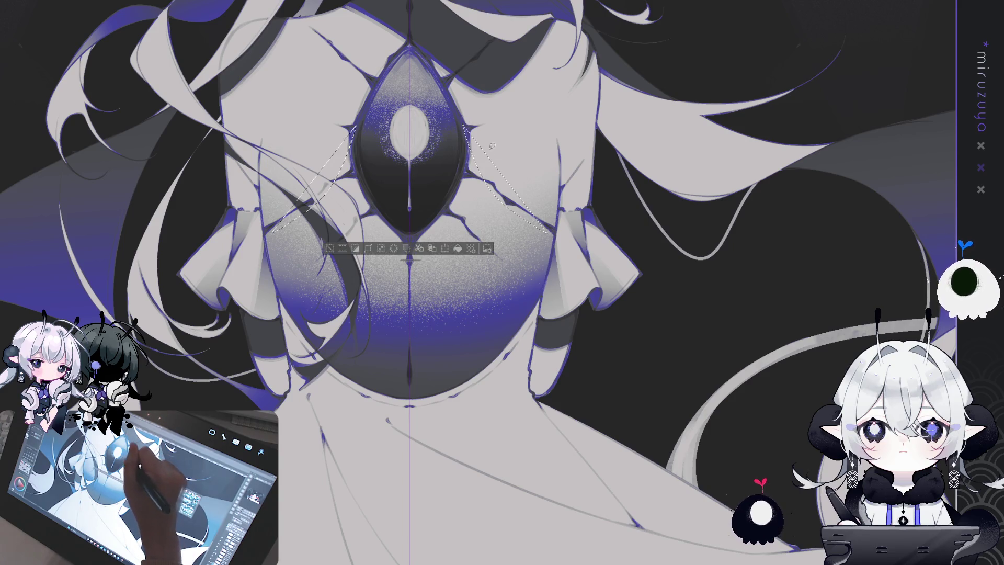
pyautogui.moveTo(470, 152)
pyautogui.mouseDown()
pyautogui.moveTo(499, 222)
pyautogui.moveTo(542, 261)
pyautogui.mouseUp()
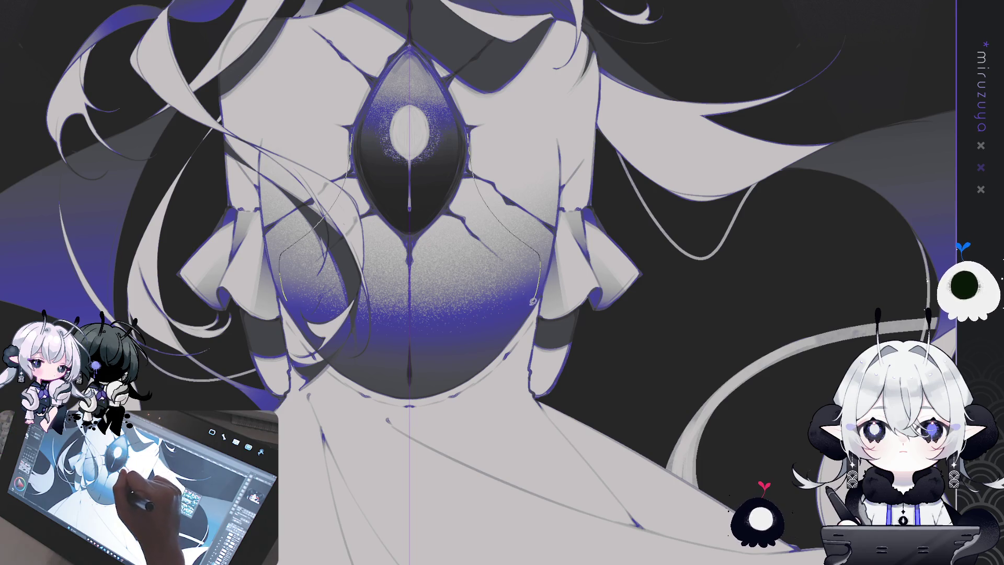
pyautogui.moveTo(452, 288); pyautogui.dragTo(444, 230)
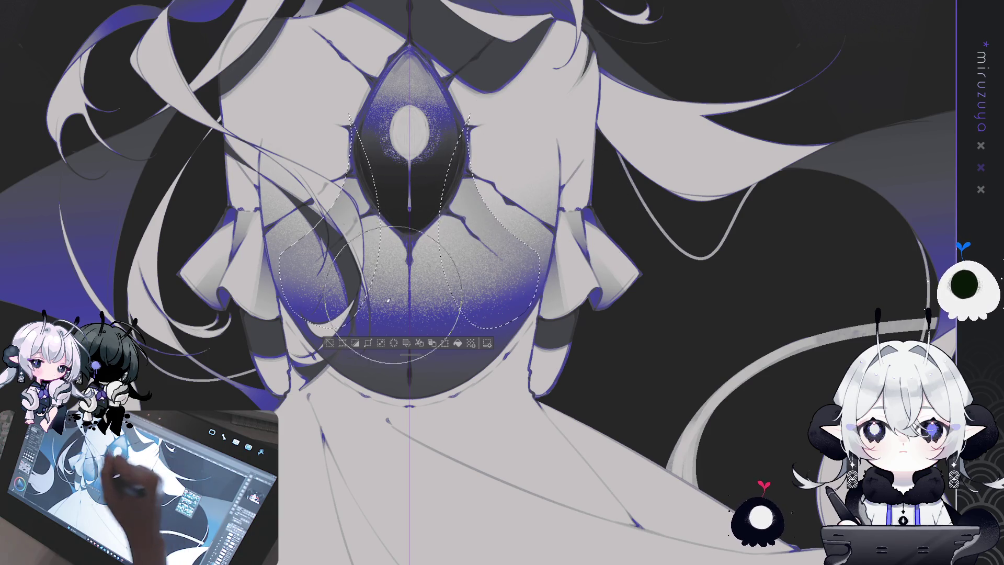
pyautogui.click(328, 343)
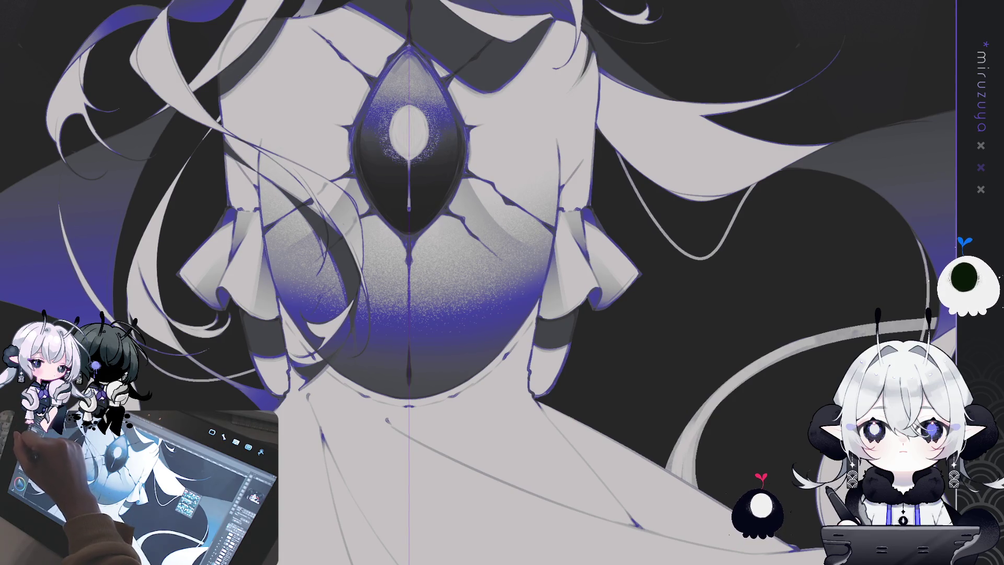
pyautogui.press('^')
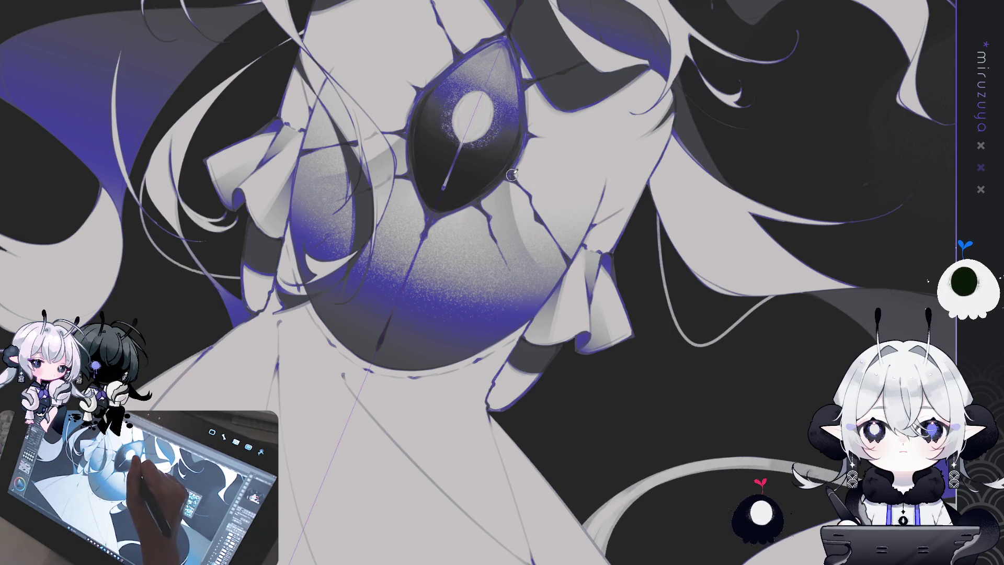
# Return the view upright, add dark strokes along the dress neckline, and fit the canvas to screen
pyautogui.rightClick(618, 193)
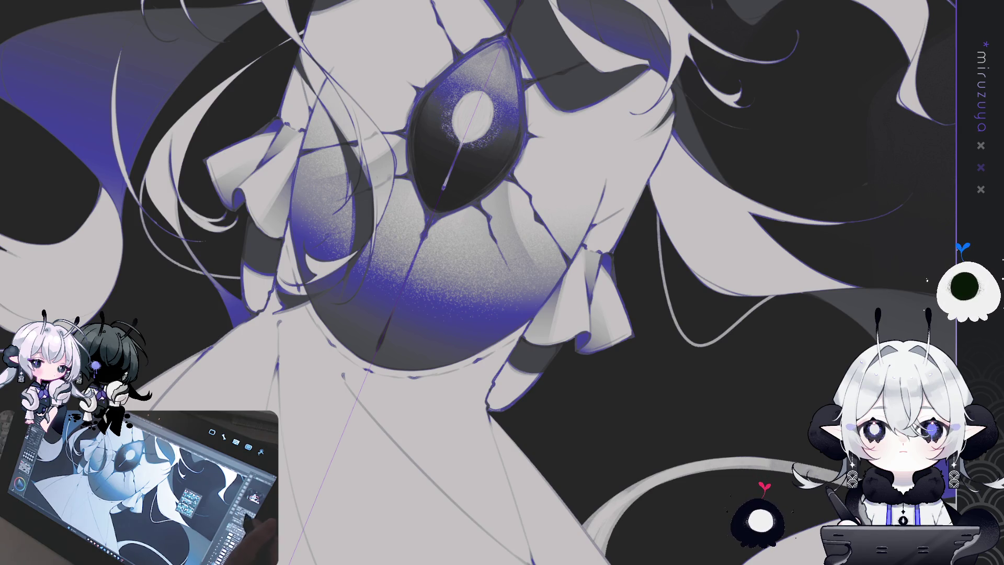
pyautogui.hotkey('ctrl', '0')
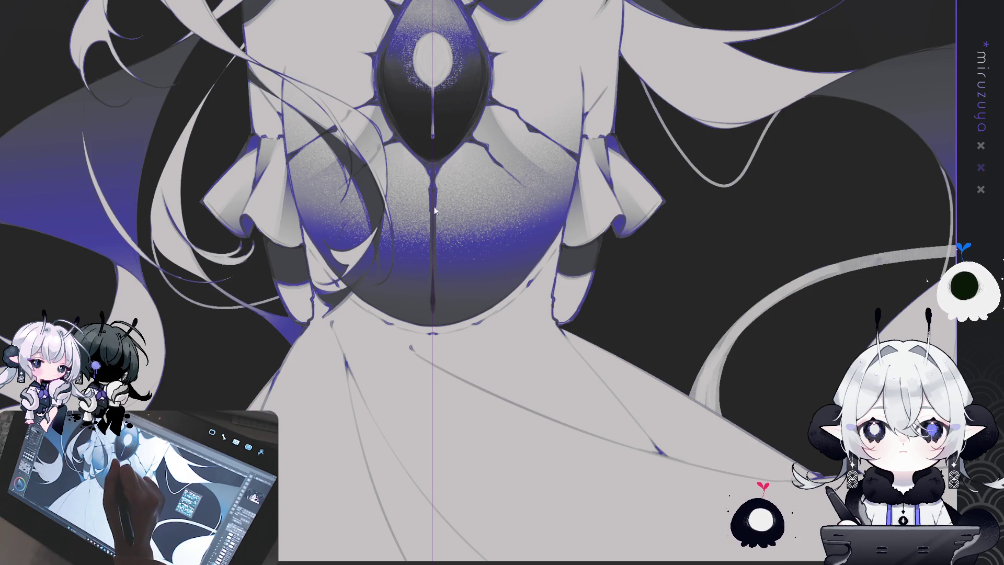
pyautogui.moveTo(406, 331); pyautogui.dragTo(418, 327)
pyautogui.moveTo(444, 325); pyautogui.dragTo(463, 331)
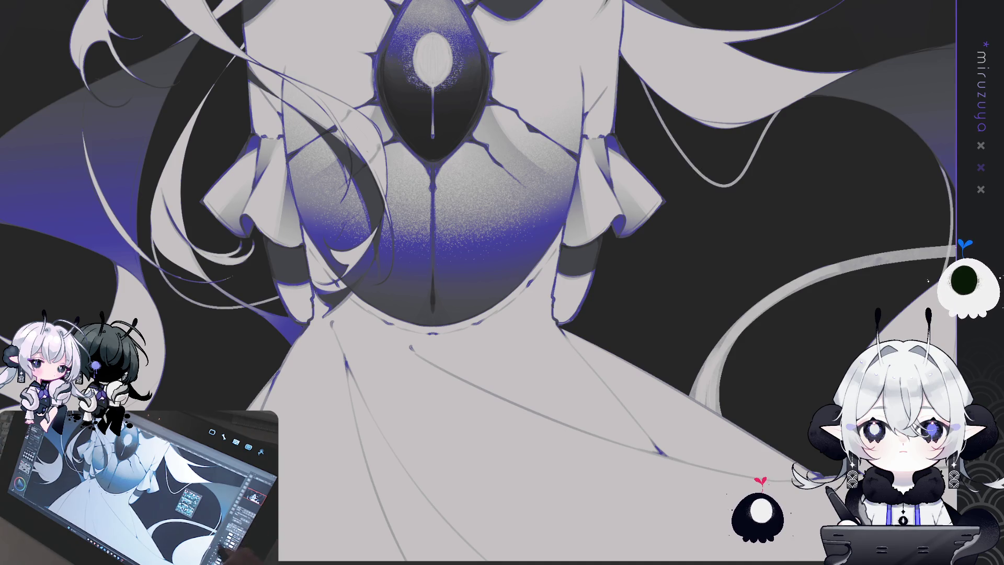
pyautogui.hotkey('ctrl', '0')
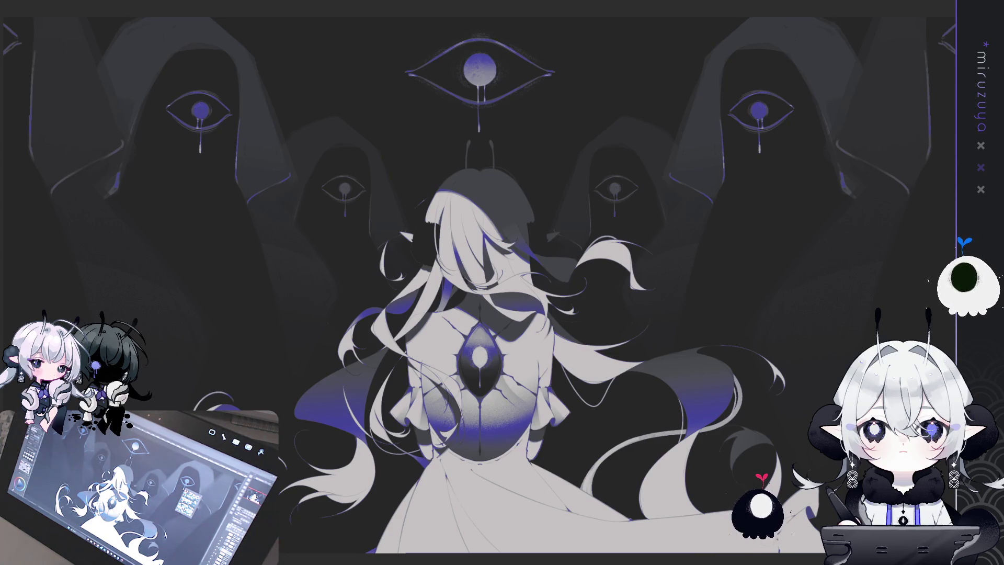
# Zoom in about 2.5x on the chest, hair and cracked gem
pyautogui.hotkey('ctrl', '+')
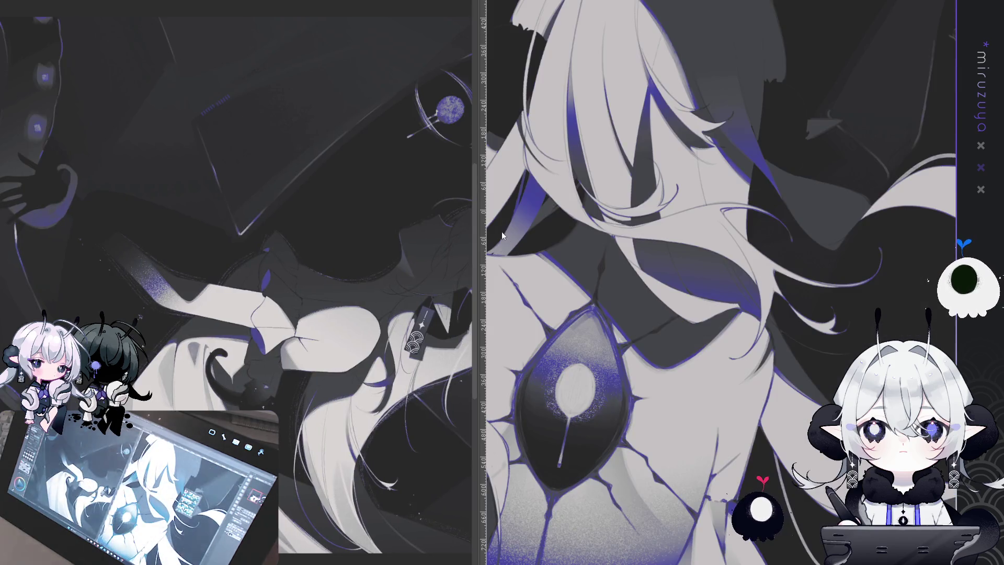
# Widen the main canvas pane twice and aim the side view at the ear, shoulder and hair
pyautogui.moveTo(479, 244); pyautogui.dragTo(306, 258)
pyautogui.moveTo(95, 285); pyautogui.dragTo(356, 364)
pyautogui.moveTo(152, 235); pyautogui.dragTo(370, 79)
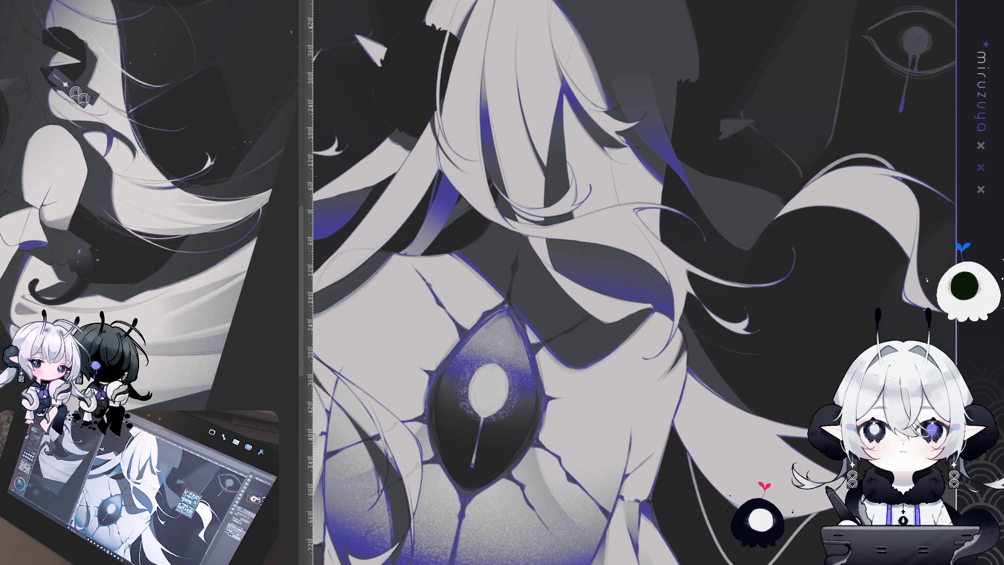
pyautogui.moveTo(301, 296); pyautogui.dragTo(171, 299)
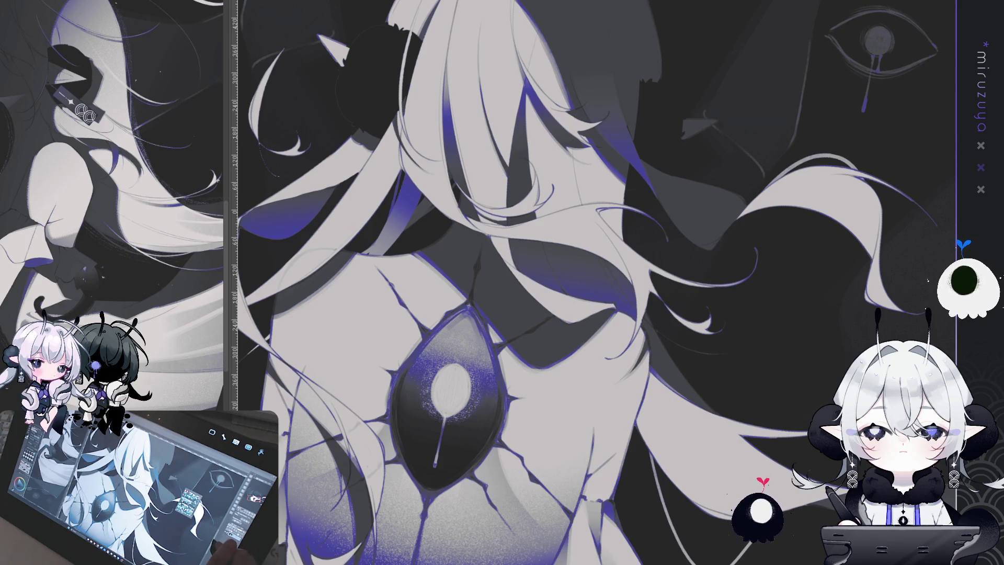
# Pan to the lower back and sleeve ruffles, zoom out to the whole figure, then back in on the torso
pyautogui.moveTo(445, 387); pyautogui.dragTo(557, 324)
pyautogui.hotkey('ctrl', '-')
pyautogui.hotkey('ctrl', '-')
pyautogui.hotkey('ctrl', '-')
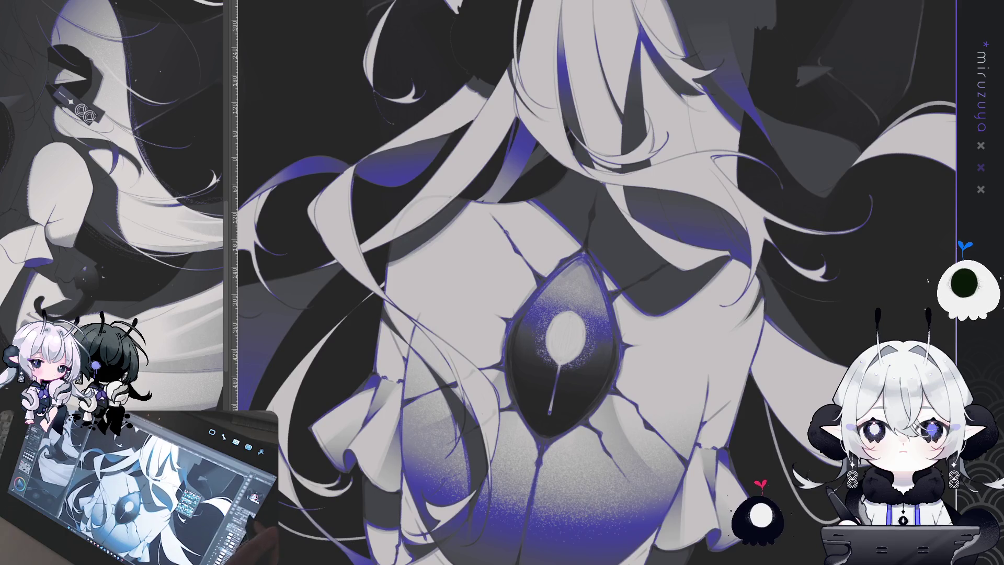
pyautogui.hotkey('ctrl', '+')
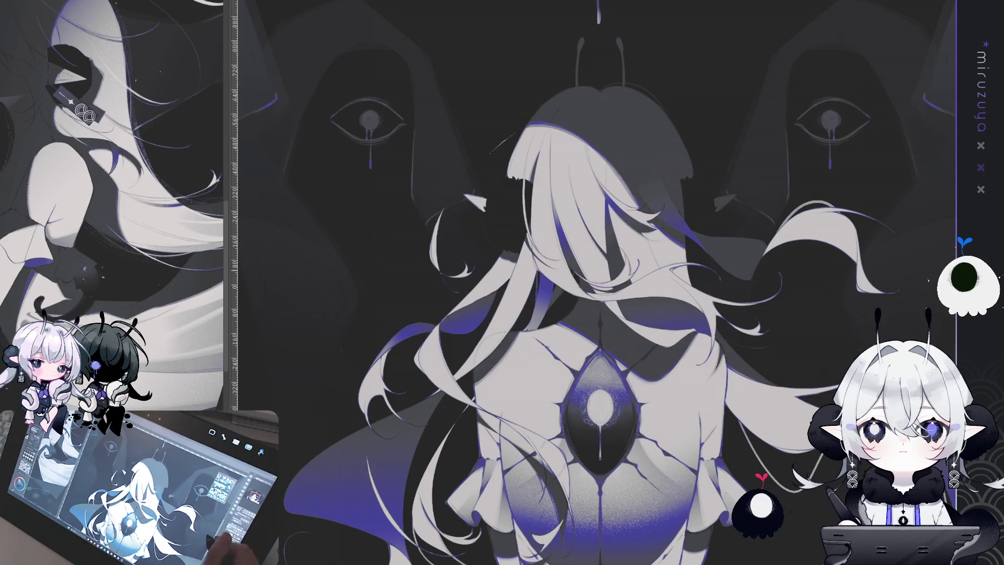
# Pan onto the dress and rotate the canvas about 110° toward the curling hair ends
pyautogui.scroll(2, 682, 415)
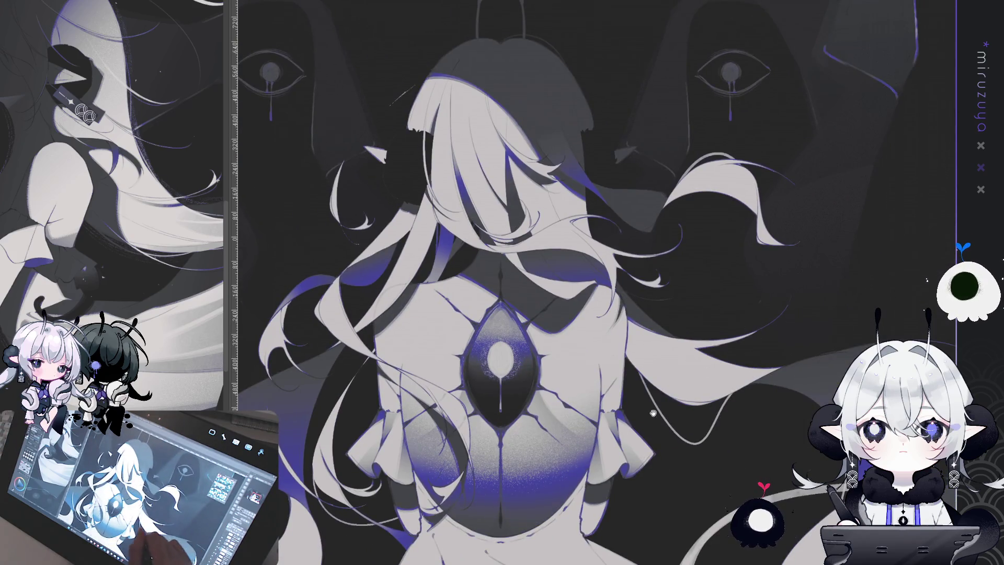
pyautogui.scroll(-5, 682, 414)
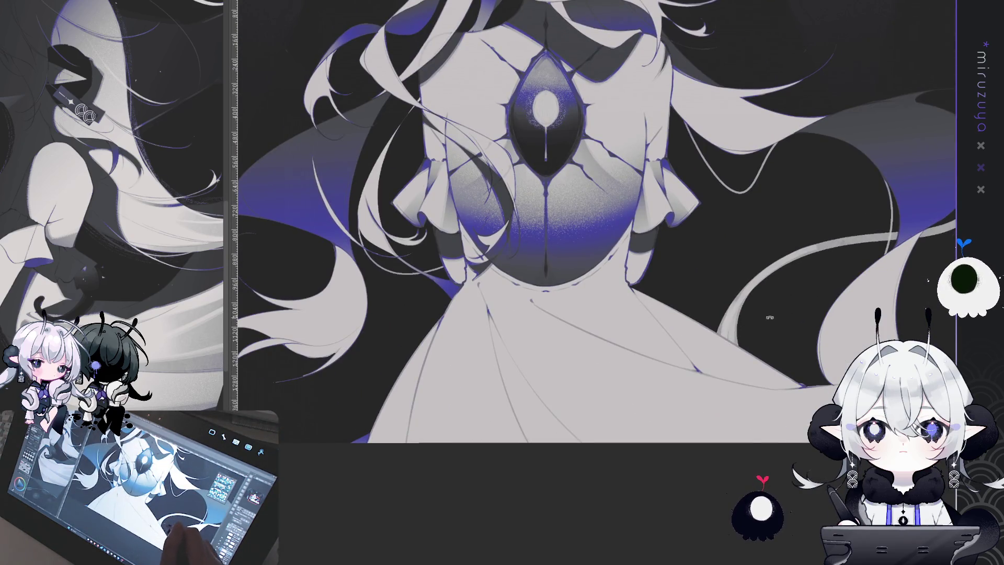
pyautogui.scroll(3, 777, 313)
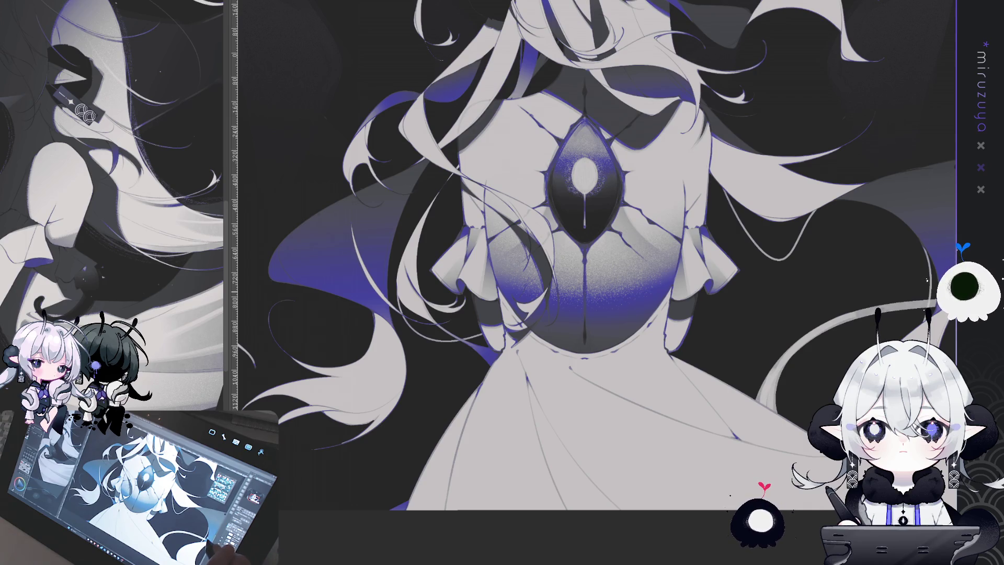
pyautogui.moveTo(667, 178); pyautogui.dragTo(642, 174)
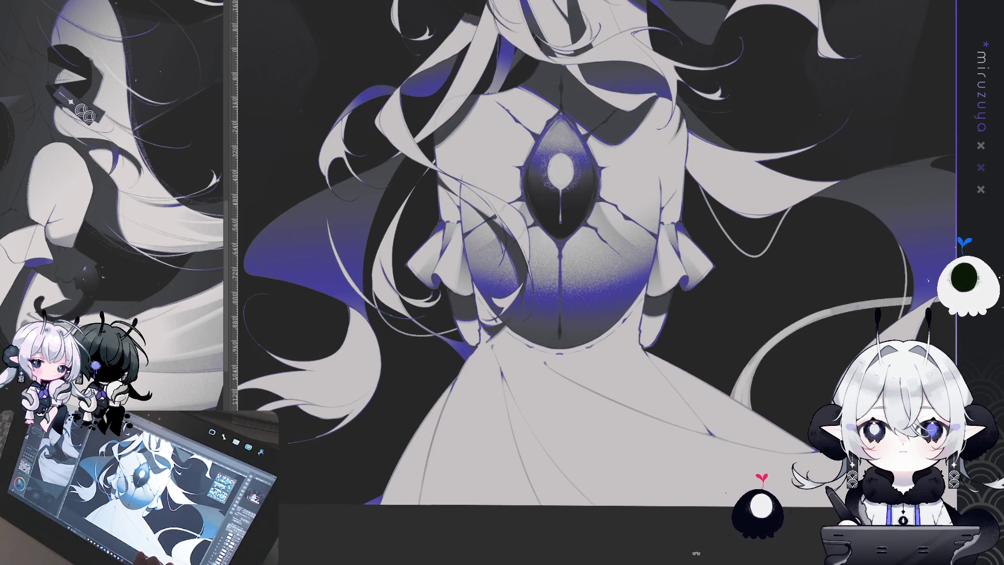
pyautogui.moveTo(416, 284)
pyautogui.mouseDown()
pyautogui.moveTo(440, 377)
pyautogui.moveTo(512, 440)
pyautogui.moveTo(621, 446)
pyautogui.moveTo(601, 220)
pyautogui.moveTo(675, 173)
pyautogui.mouseUp()
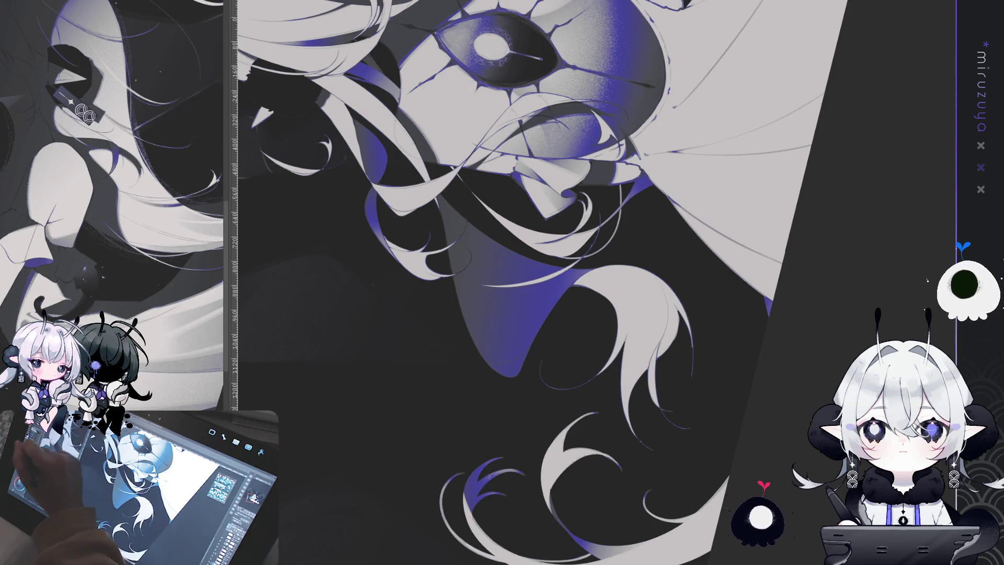
# Repaint the right edge of the curling white hair strand lighter with several airbrush strokes
pyautogui.moveTo(576, 366); pyautogui.dragTo(512, 262)
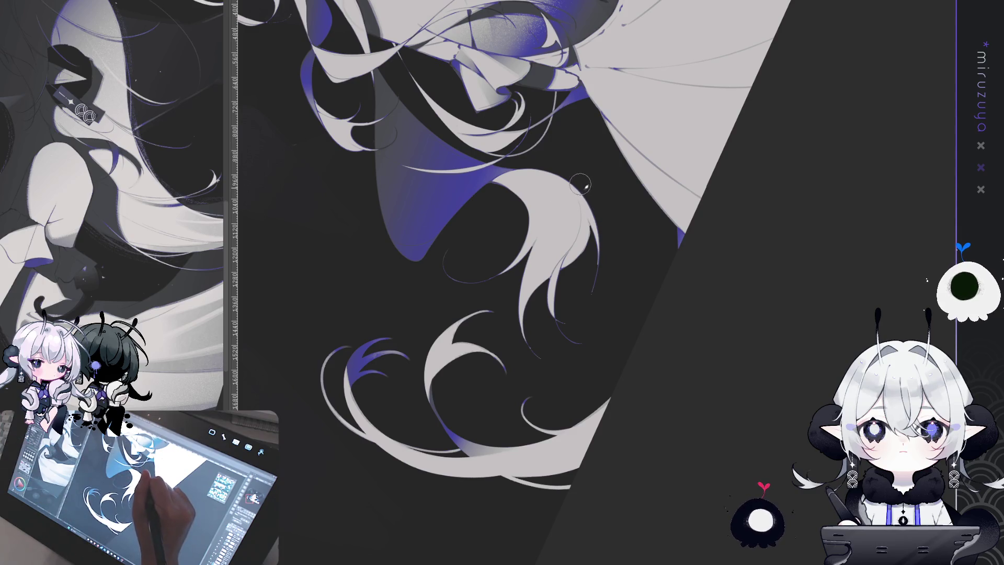
pyautogui.moveTo(580, 184); pyautogui.dragTo(569, 271)
pyautogui.moveTo(590, 194)
pyautogui.mouseDown()
pyautogui.moveTo(565, 173)
pyautogui.moveTo(570, 270)
pyautogui.mouseUp()
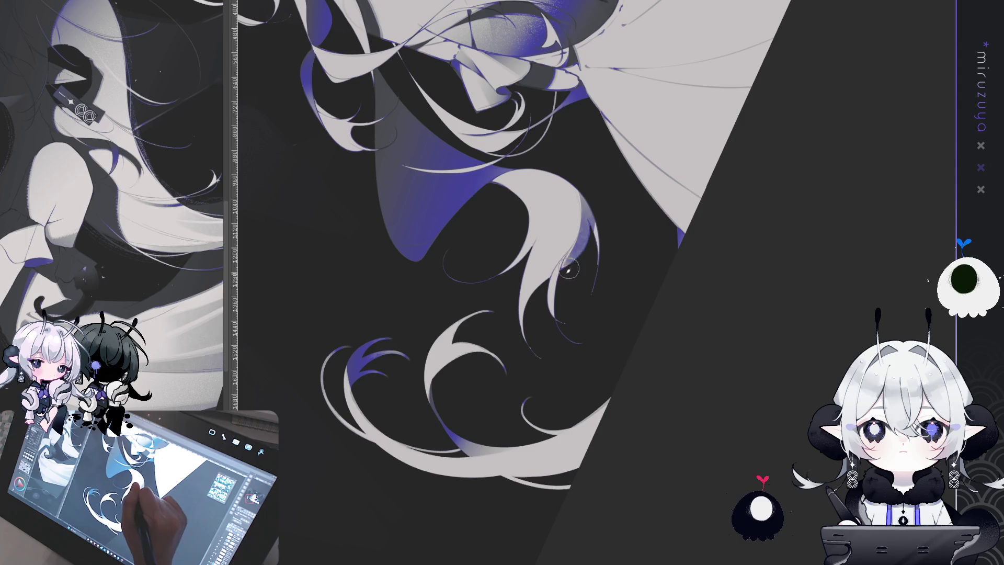
pyautogui.moveTo(582, 220); pyautogui.dragTo(569, 268)
pyautogui.moveTo(583, 201); pyautogui.dragTo(570, 272)
pyautogui.moveTo(600, 215); pyautogui.dragTo(574, 274)
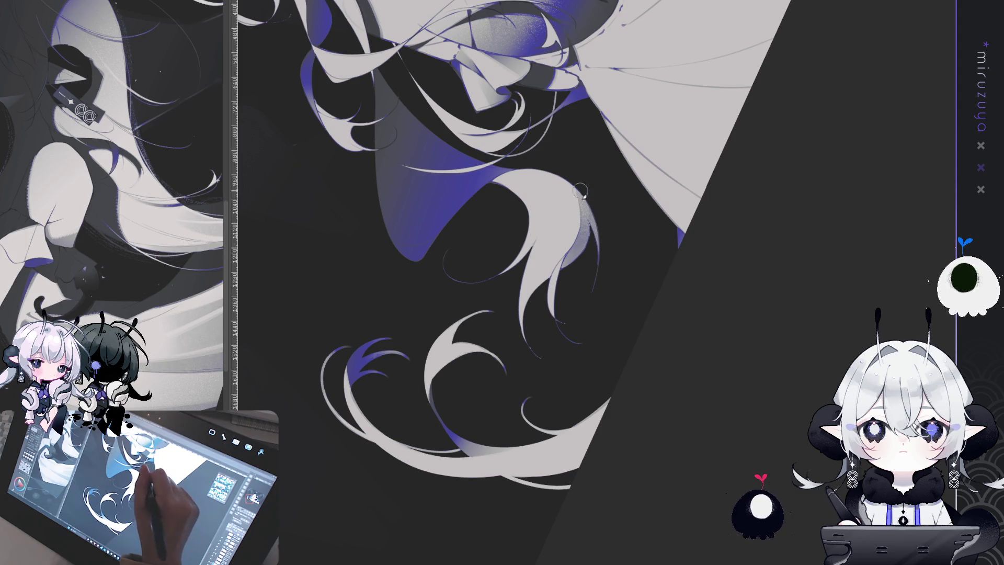
pyautogui.moveTo(604, 245)
pyautogui.mouseDown()
pyautogui.moveTo(601, 168)
pyautogui.moveTo(549, 104)
pyautogui.mouseUp()
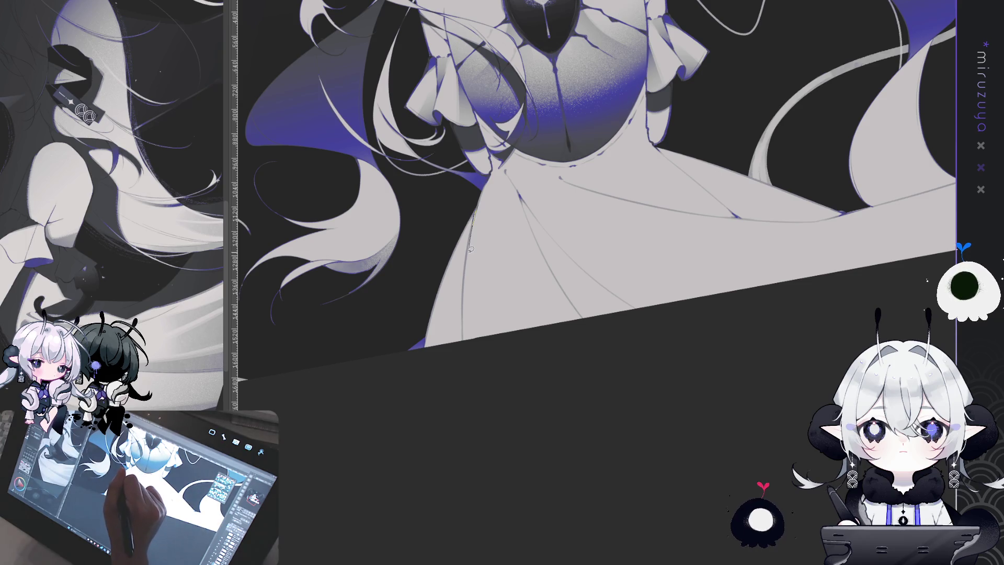
# Lasso the dress's left edge, airbrush blue-purple shading inside it, then deselect
pyautogui.moveTo(466, 371)
pyautogui.mouseDown()
pyautogui.moveTo(418, 334)
pyautogui.moveTo(478, 188)
pyautogui.mouseUp()
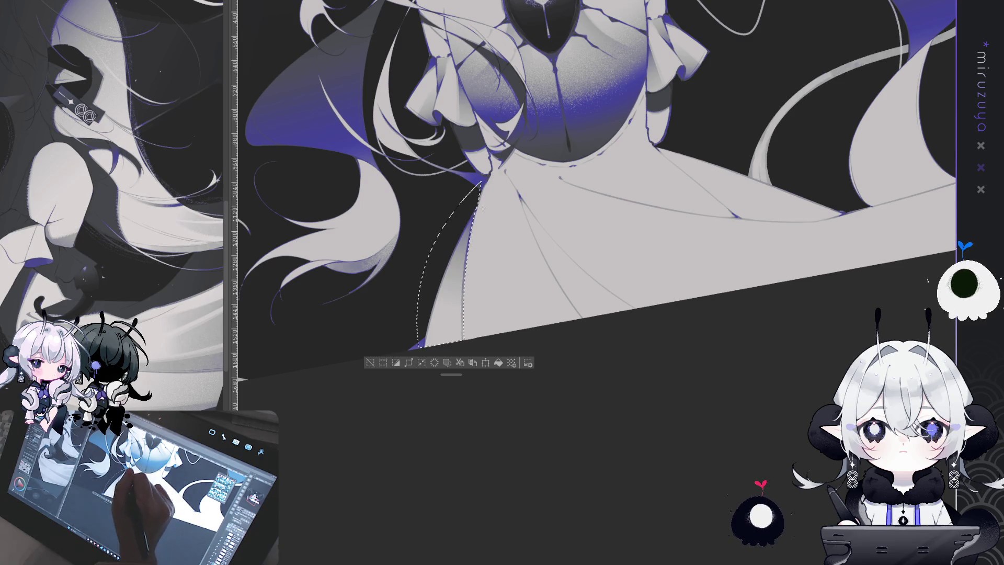
pyautogui.moveTo(470, 199); pyautogui.dragTo(460, 293)
pyautogui.moveTo(481, 188); pyautogui.dragTo(482, 288)
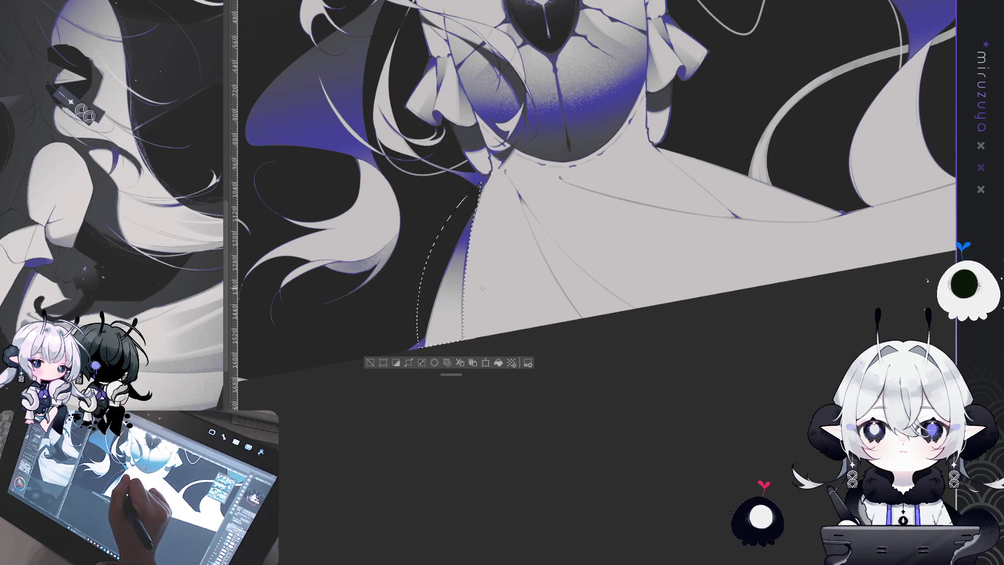
pyautogui.hotkey('ctrl', 'd')
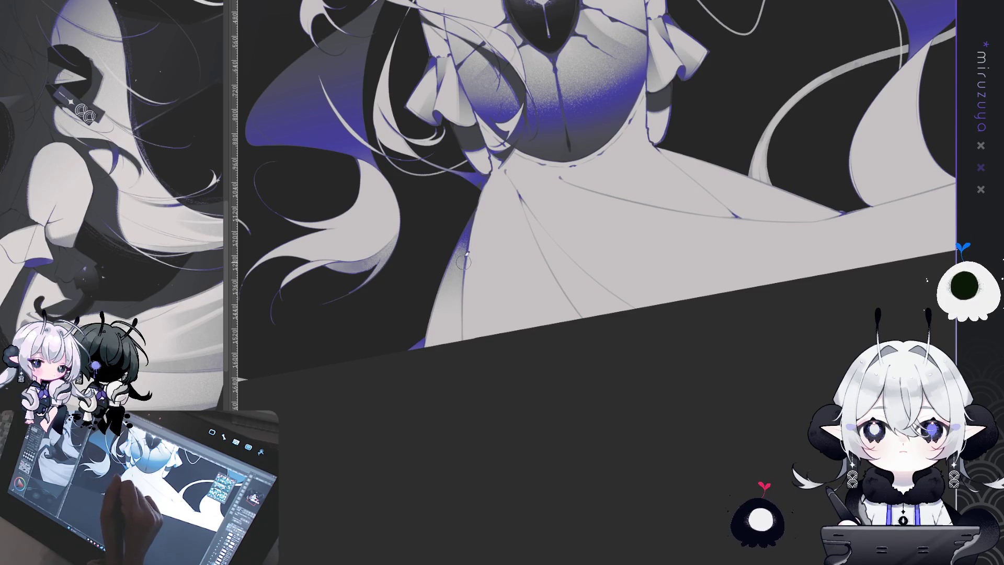
pyautogui.moveTo(473, 243)
pyautogui.mouseDown()
pyautogui.moveTo(687, 200)
pyautogui.moveTo(398, 125)
pyautogui.mouseUp()
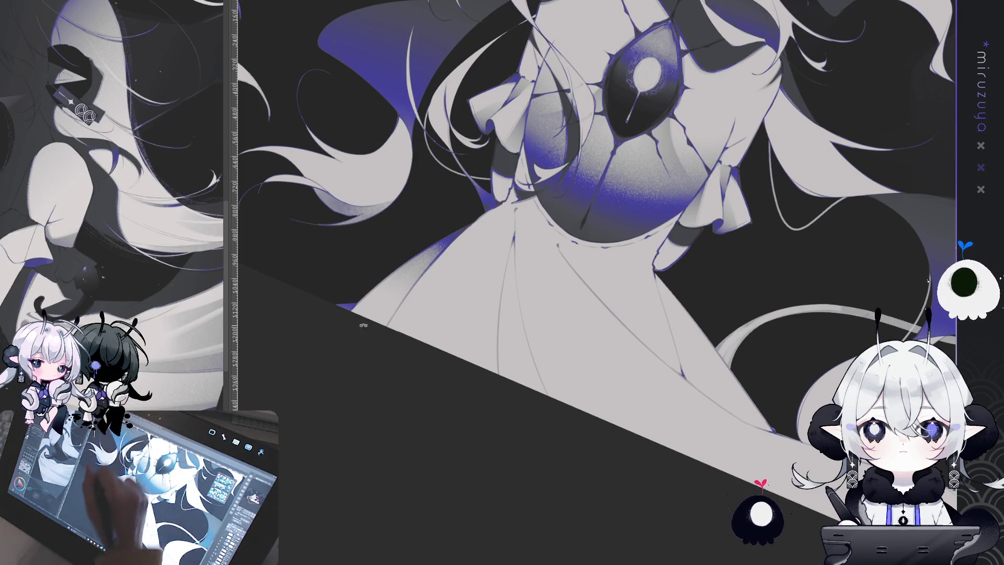
# Level the view, drop a stray lower-skirt selection, and zoom in tilted on the cracked back gem
pyautogui.moveTo(413, 155); pyautogui.dragTo(426, 340)
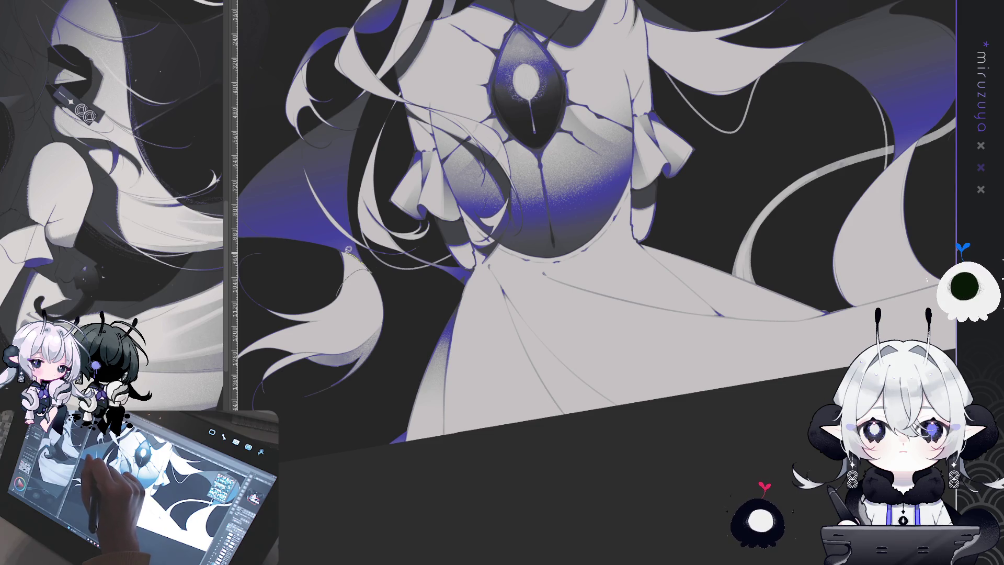
pyautogui.moveTo(337, 279); pyautogui.dragTo(333, 291)
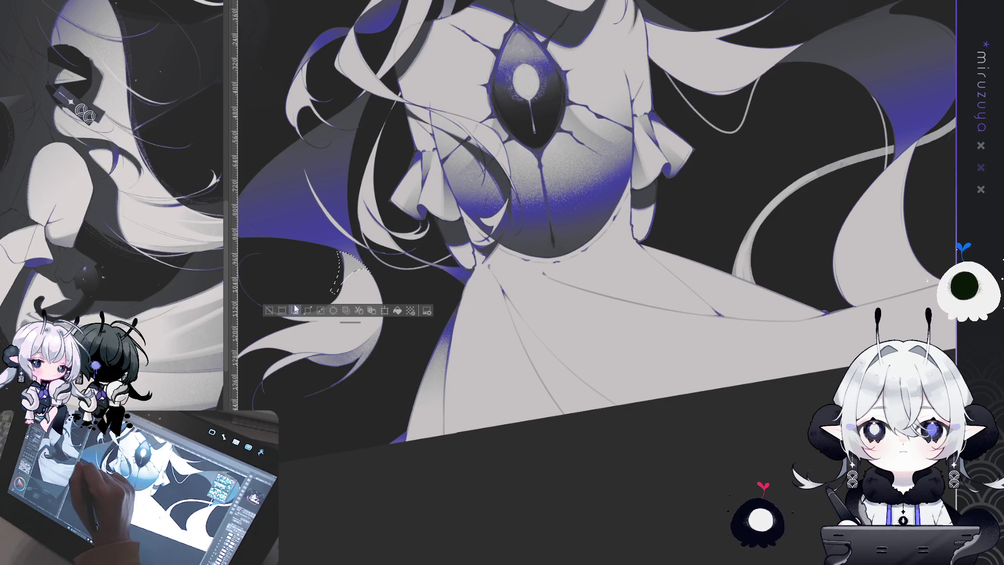
pyautogui.click(268, 310)
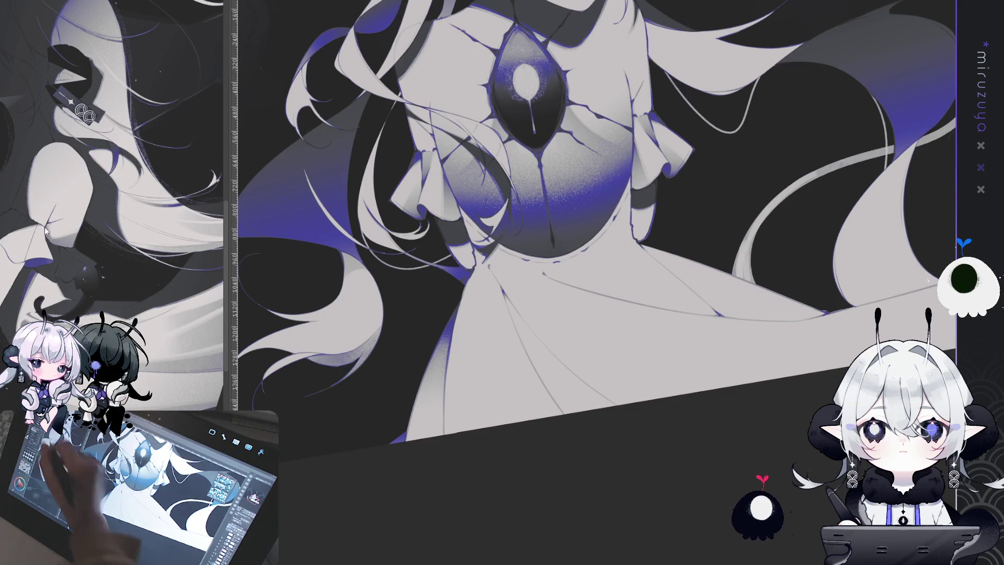
pyautogui.moveTo(575, 262)
pyautogui.mouseDown()
pyautogui.moveTo(608, 456)
pyautogui.moveTo(538, 244)
pyautogui.mouseUp()
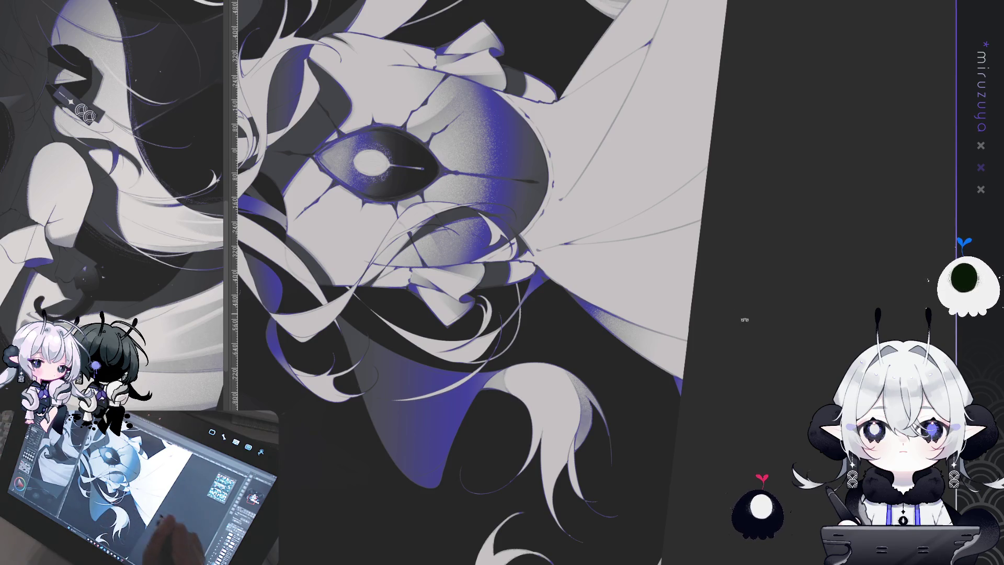
# Airbrush soft grey shading onto the middle of the hair strand below the skirt
pyautogui.moveTo(745, 319); pyautogui.dragTo(649, 464)
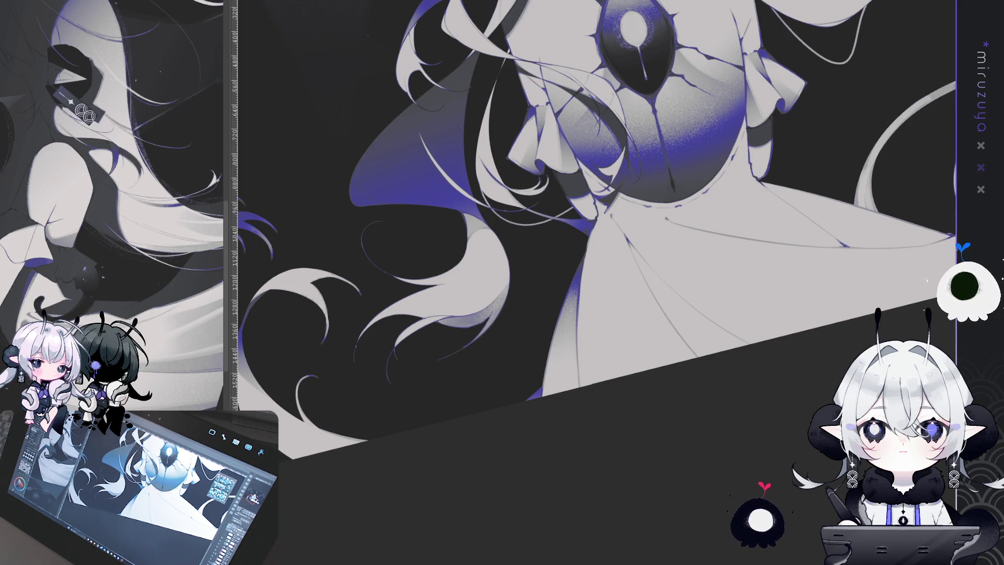
pyautogui.moveTo(680, 288); pyautogui.dragTo(785, 362)
pyautogui.scroll(-3, 785, 361)
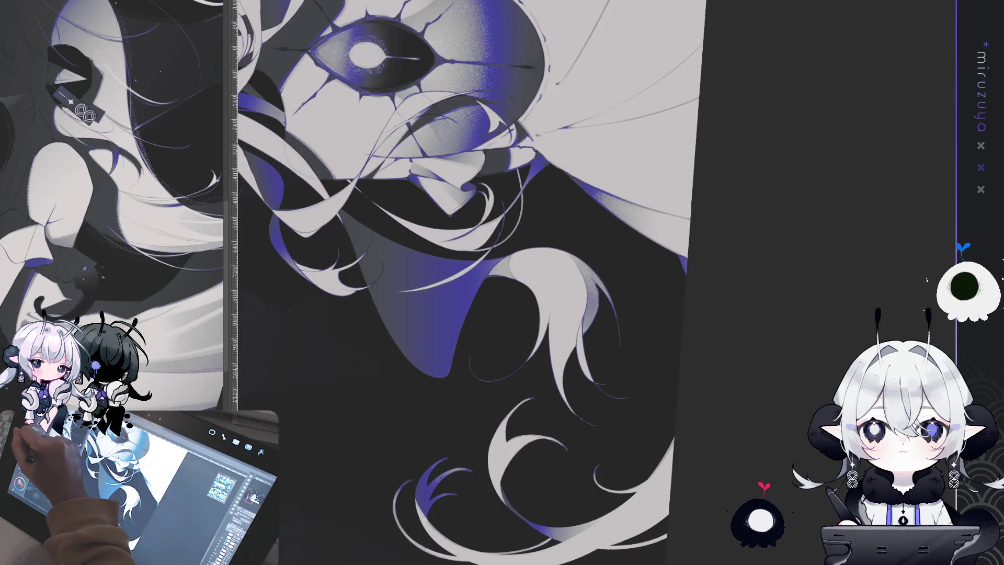
pyautogui.moveTo(680, 209); pyautogui.dragTo(570, 262)
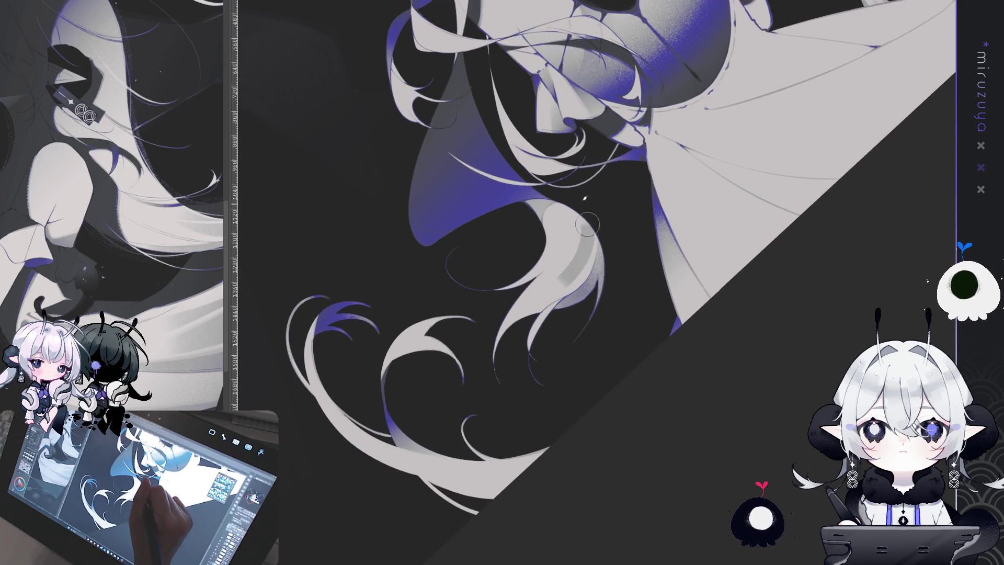
pyautogui.moveTo(570, 277); pyautogui.dragTo(586, 220)
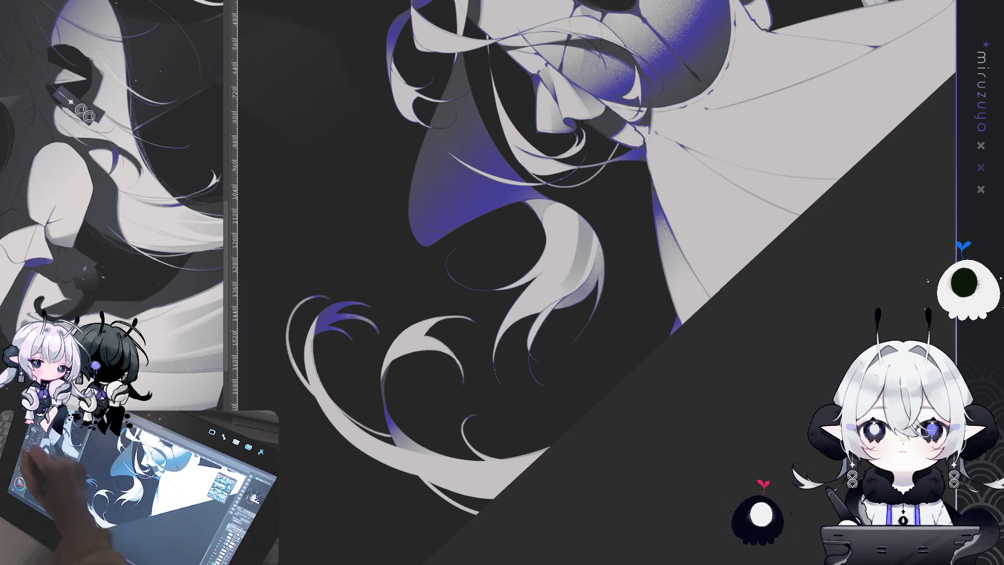
pyautogui.moveTo(574, 276); pyautogui.dragTo(589, 218)
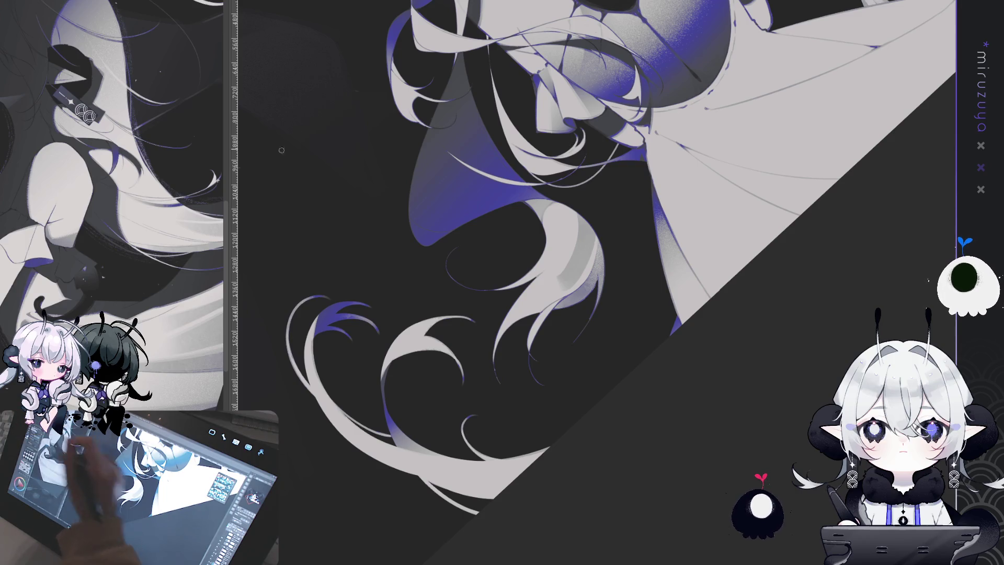
# Blend the grey on the hair strand with several light brush strokes
pyautogui.moveTo(576, 232); pyautogui.dragTo(574, 268)
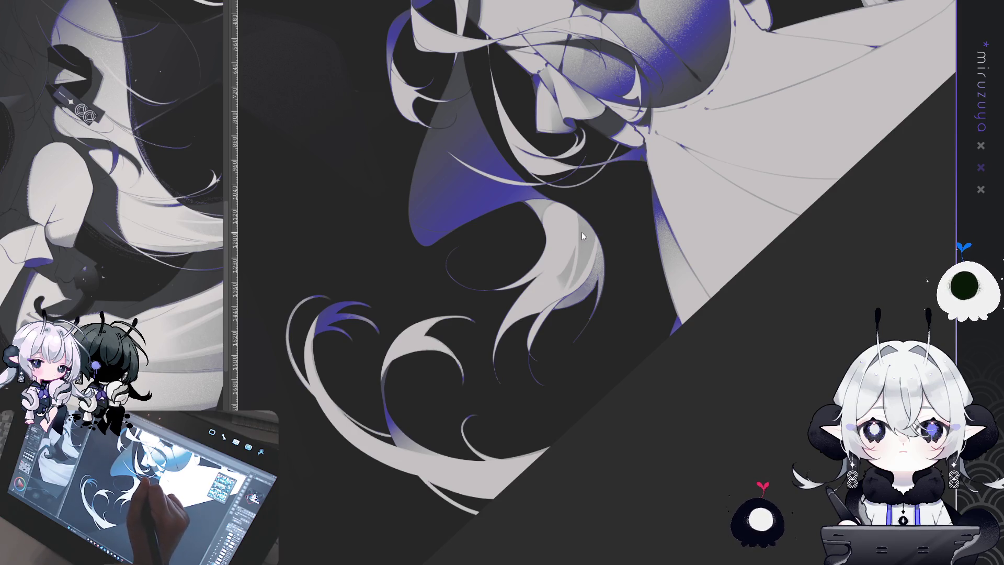
pyautogui.moveTo(578, 214); pyautogui.dragTo(572, 282)
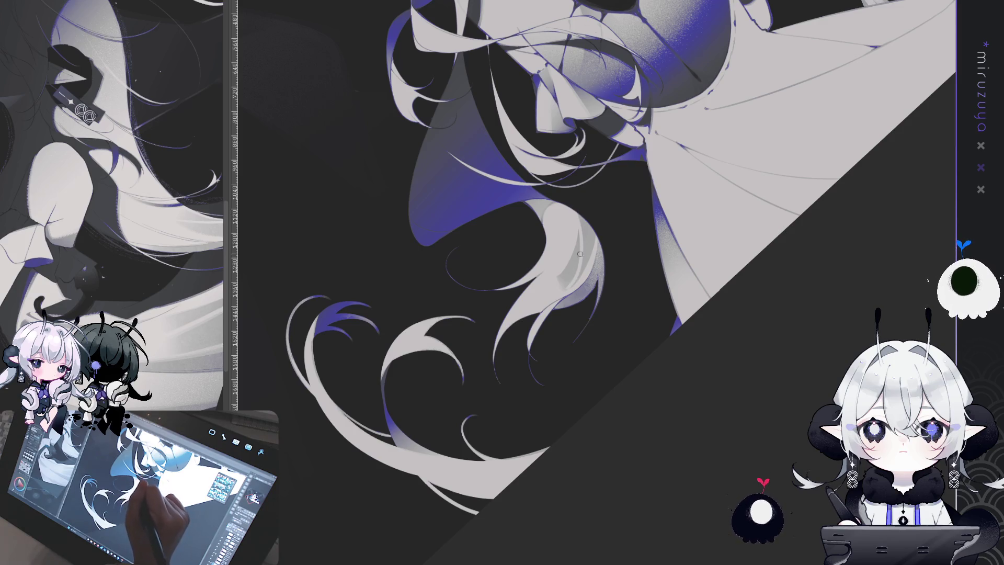
pyautogui.moveTo(582, 213); pyautogui.dragTo(577, 279)
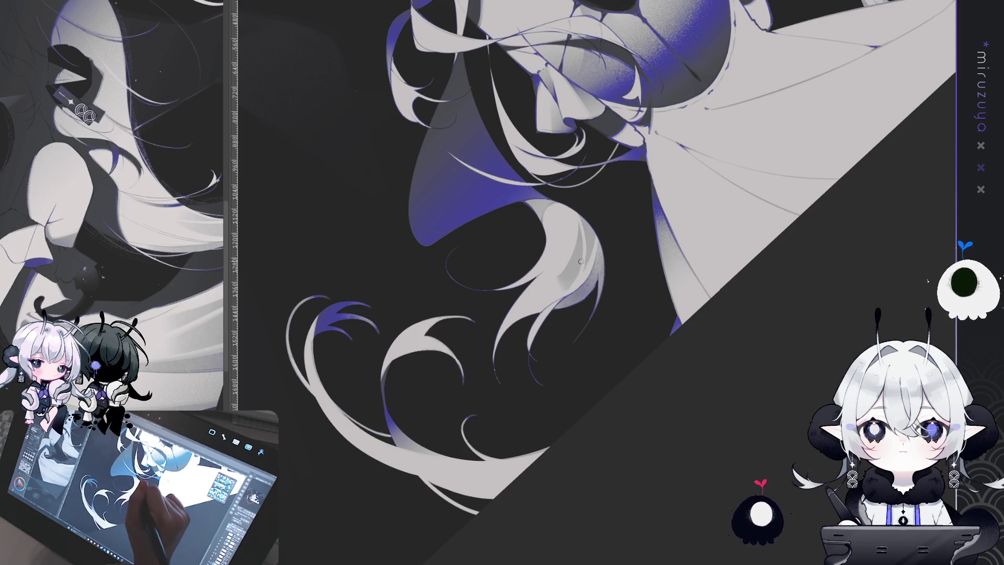
pyautogui.moveTo(581, 235)
pyautogui.mouseDown()
pyautogui.moveTo(582, 269)
pyautogui.moveTo(568, 290)
pyautogui.mouseUp()
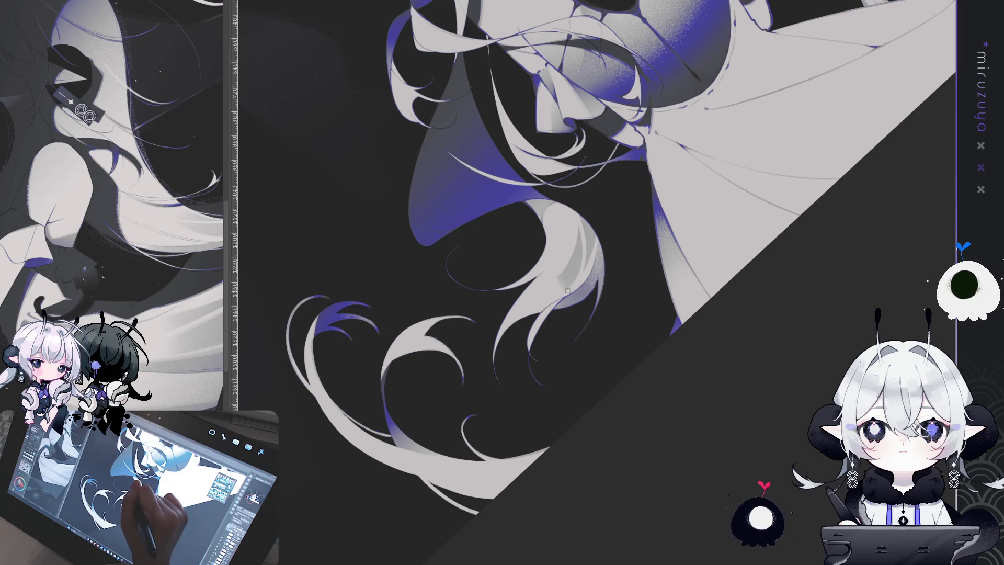
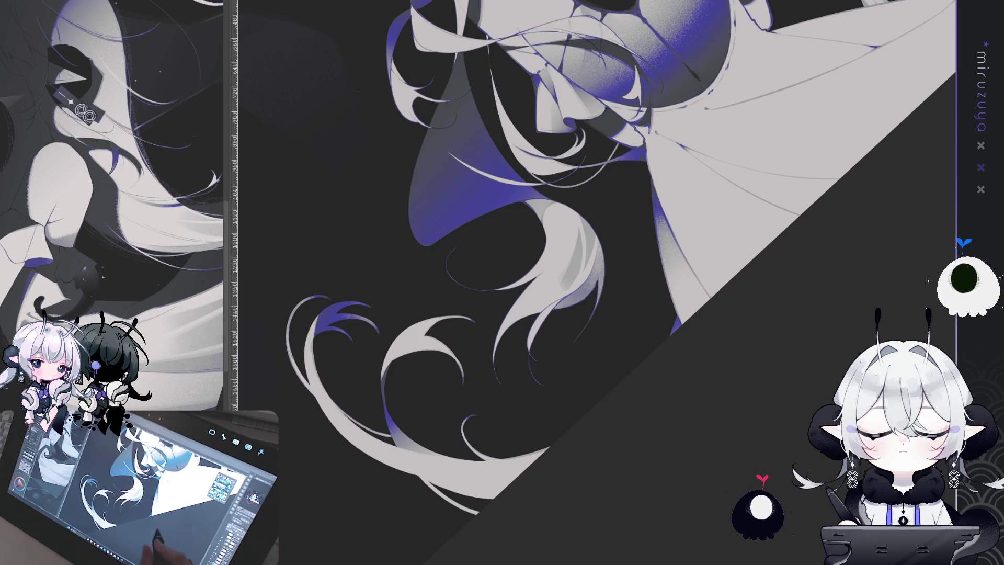
# Tilt the canvas and paint a faint darker stroke along the long left hair strand
pyautogui.moveTo(563, 520)
pyautogui.mouseDown()
pyautogui.moveTo(755, 405)
pyautogui.moveTo(628, 523)
pyautogui.mouseUp()
pyautogui.moveTo(696, 522)
pyautogui.mouseDown()
pyautogui.moveTo(511, 352)
pyautogui.moveTo(386, 421)
pyautogui.mouseUp()
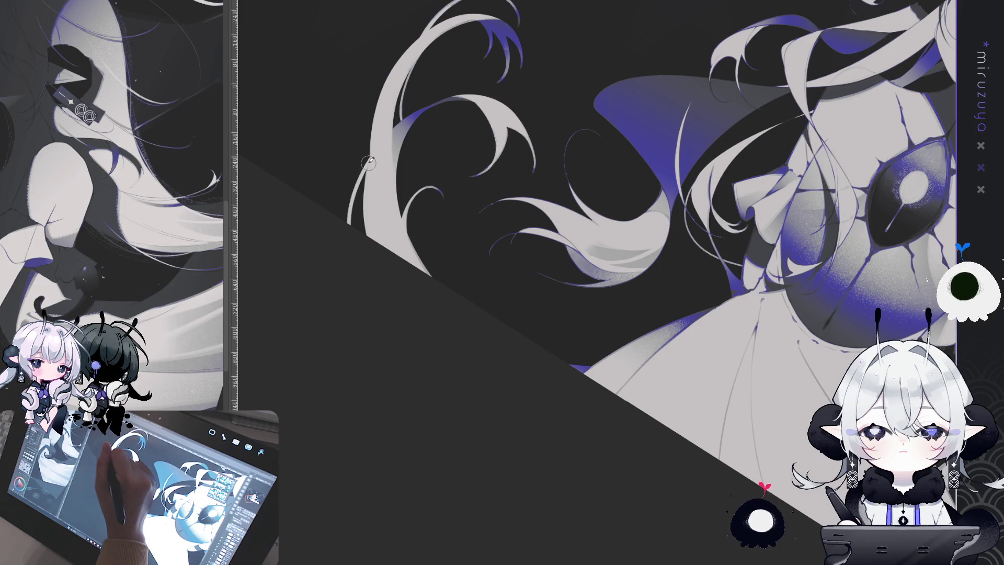
pyautogui.moveTo(372, 157); pyautogui.dragTo(374, 223)
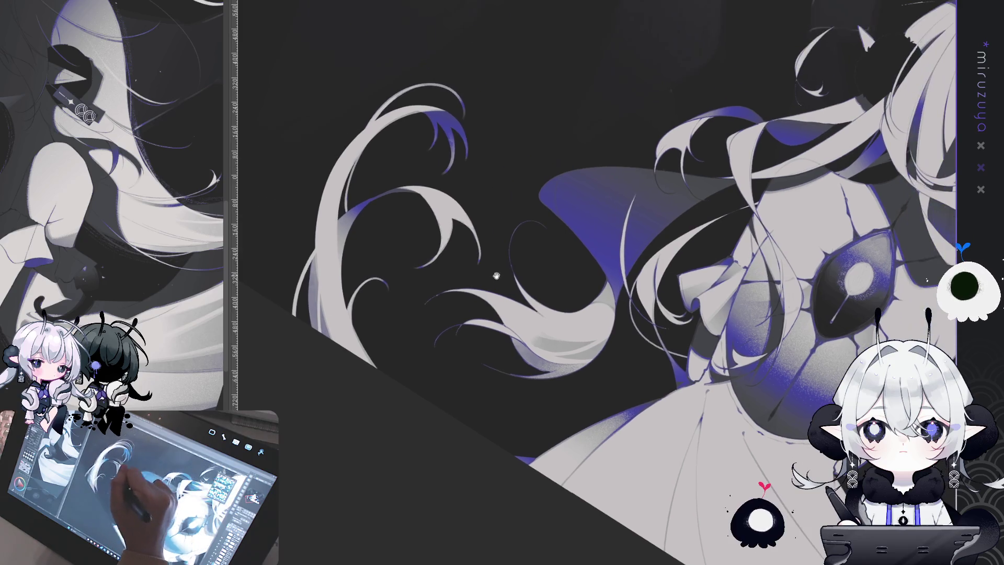
pyautogui.moveTo(554, 161); pyautogui.dragTo(494, 202)
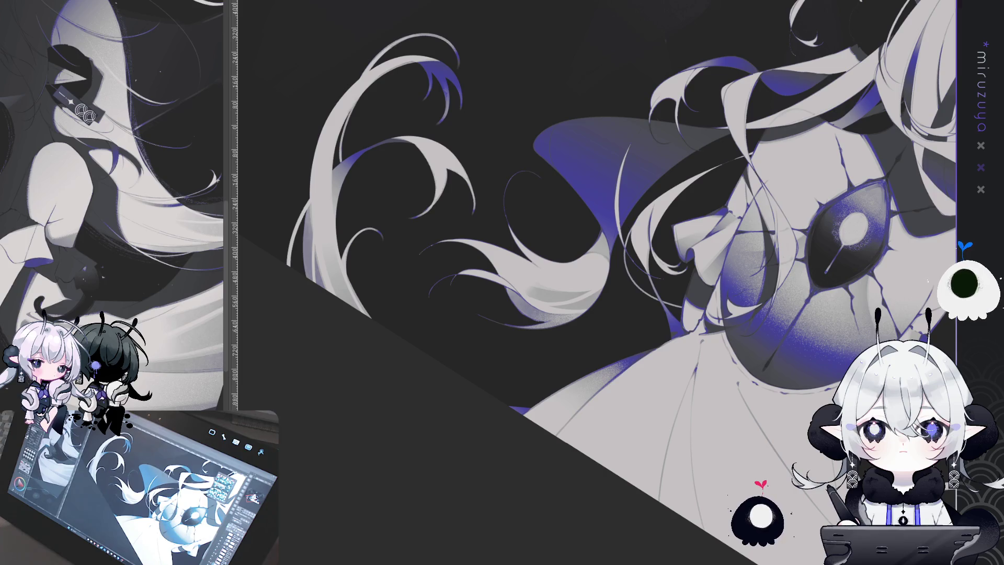
# Draw a thin vertical fold line down the white skirt, then deselect
pyautogui.moveTo(451, 488)
pyautogui.mouseDown()
pyautogui.moveTo(722, 387)
pyautogui.moveTo(699, 501)
pyautogui.moveTo(695, 381)
pyautogui.moveTo(672, 392)
pyautogui.moveTo(774, 369)
pyautogui.moveTo(769, 397)
pyautogui.mouseUp()
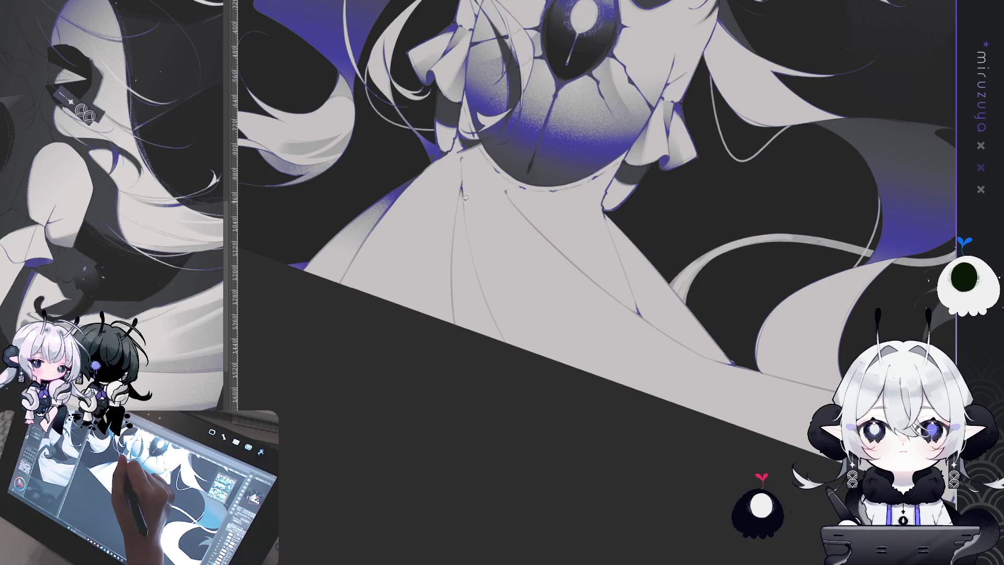
pyautogui.moveTo(463, 188)
pyautogui.mouseDown()
pyautogui.moveTo(497, 364)
pyautogui.moveTo(453, 314)
pyautogui.moveTo(462, 184)
pyautogui.mouseUp()
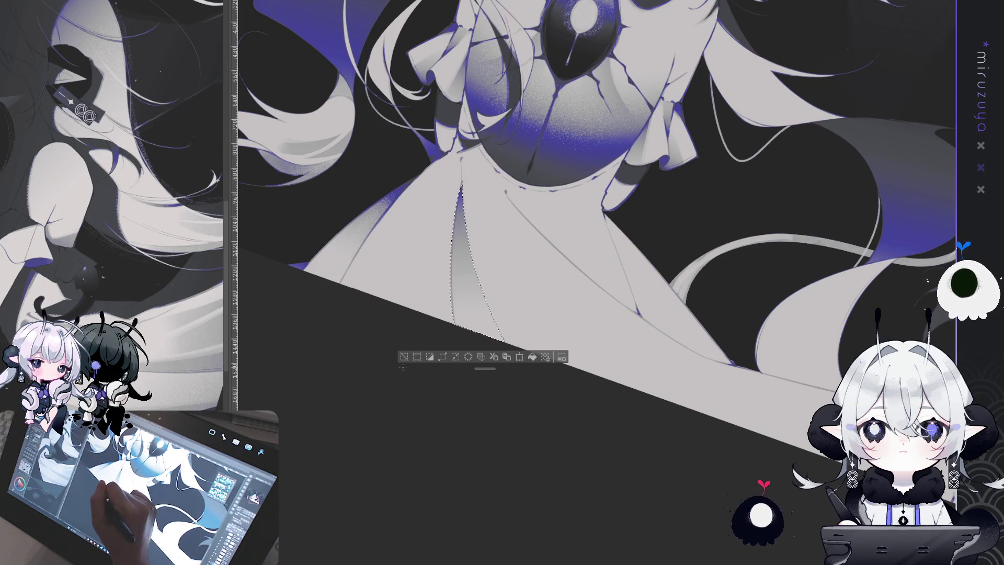
pyautogui.hotkey('ctrl', 'd')
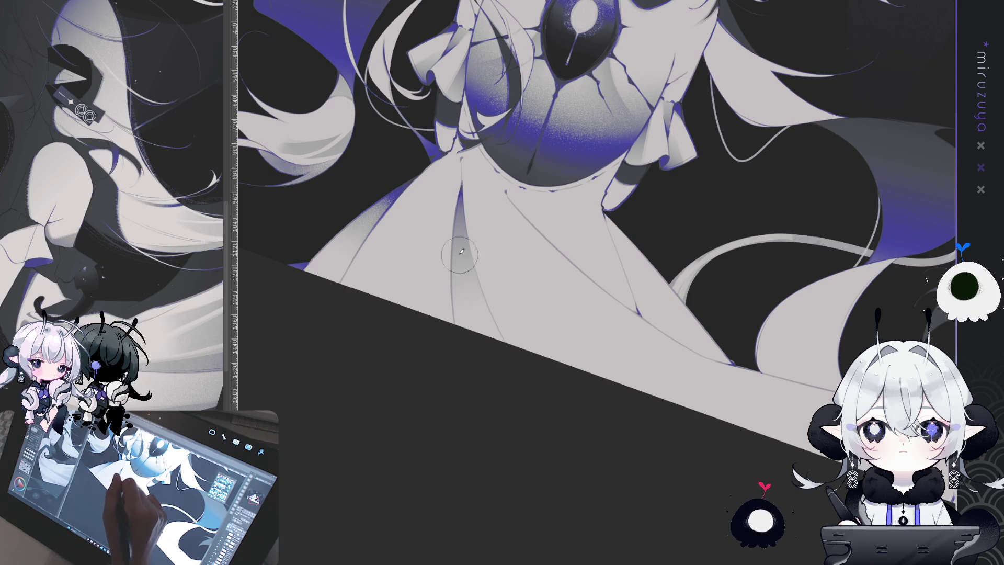
pyautogui.scroll(2, 505, 274)
pyautogui.scroll(1, 529, 362)
pyautogui.moveTo(529, 362); pyautogui.dragTo(563, 355)
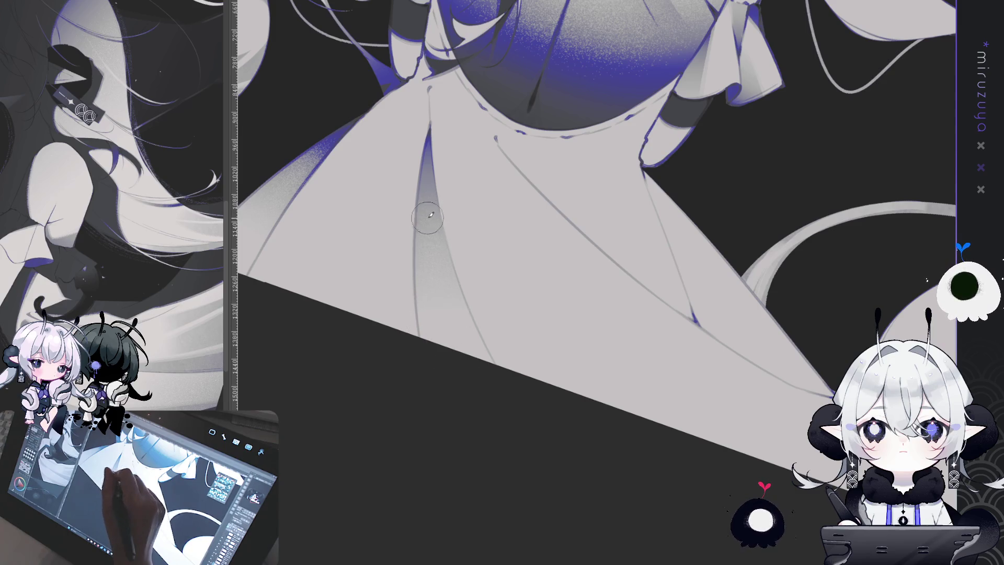
pyautogui.moveTo(656, 347); pyautogui.dragTo(670, 441)
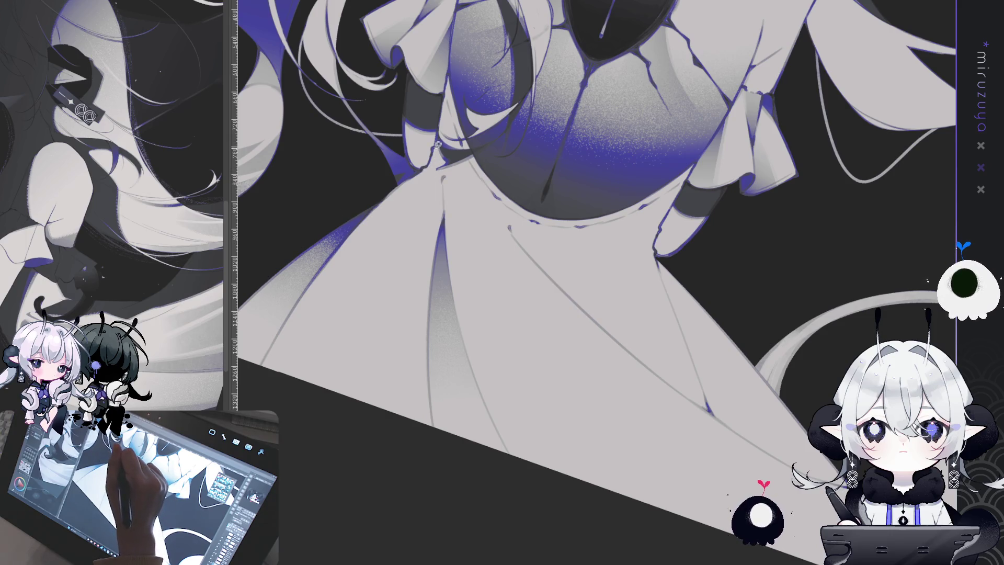
pyautogui.scroll(3, 471, 110)
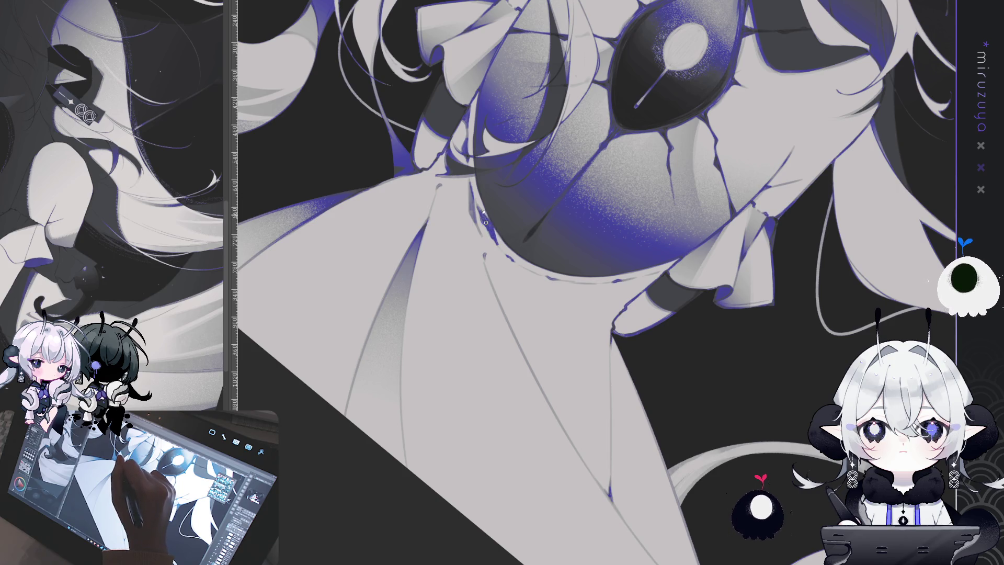
pyautogui.moveTo(504, 249)
pyautogui.mouseDown()
pyautogui.moveTo(743, 296)
pyautogui.moveTo(703, 312)
pyautogui.mouseUp()
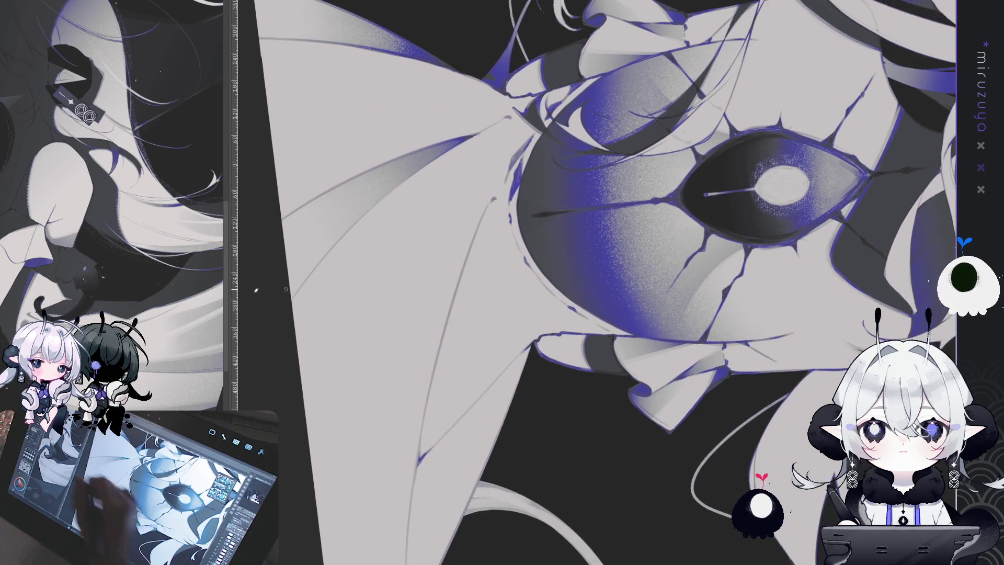
pyautogui.moveTo(535, 208); pyautogui.dragTo(493, 150)
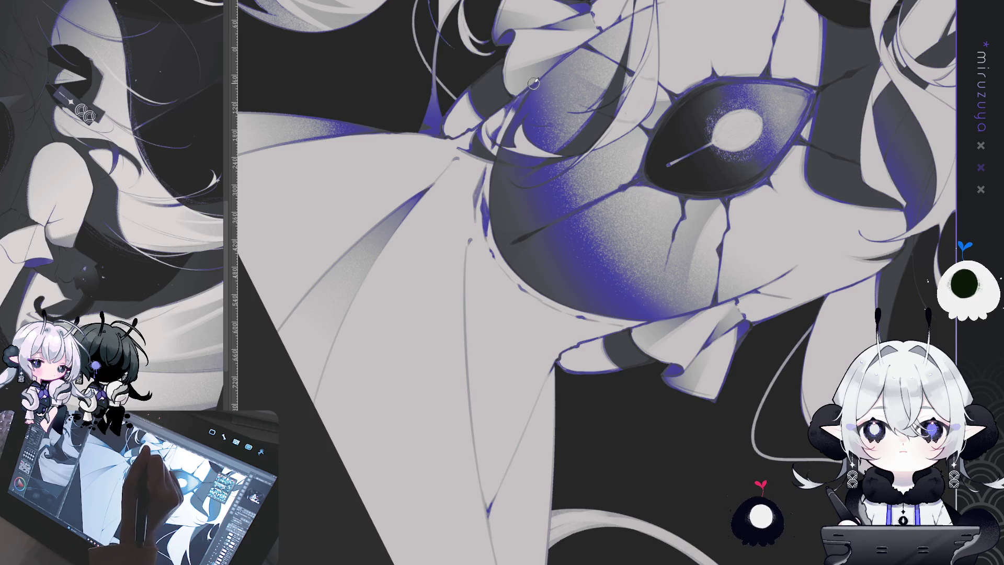
pyautogui.moveTo(532, 421); pyautogui.dragTo(464, 379)
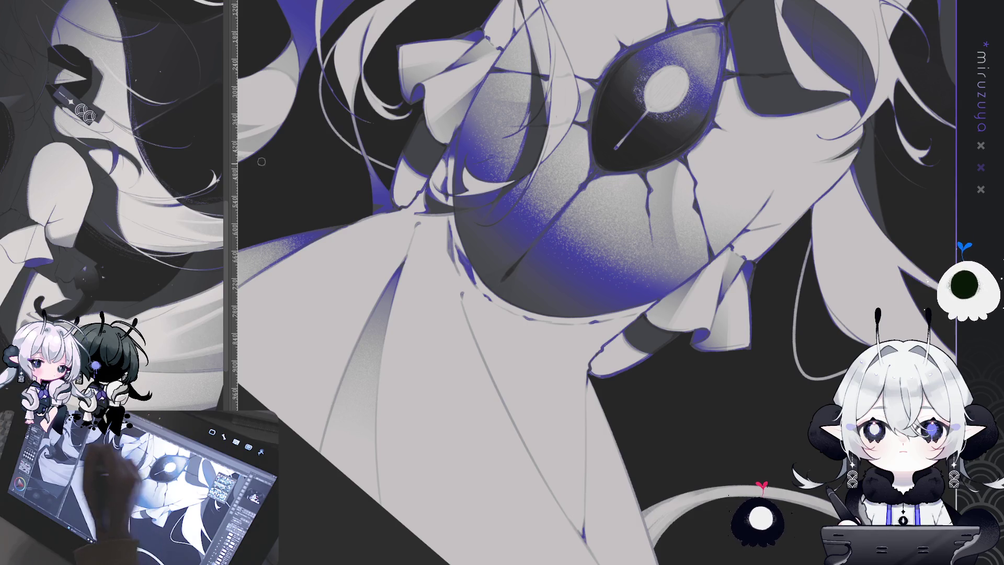
pyautogui.moveTo(262, 161); pyautogui.dragTo(385, 239)
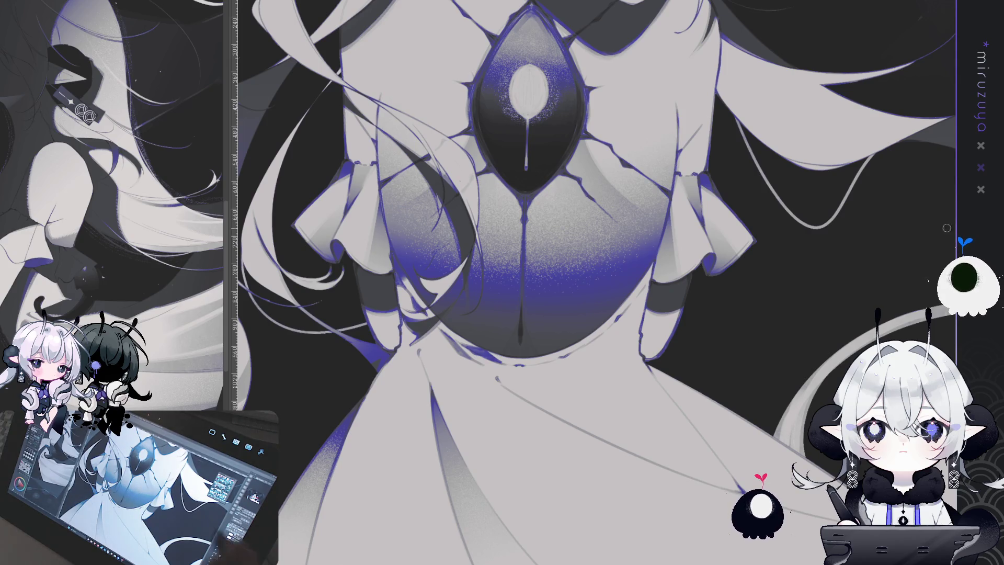
pyautogui.moveTo(399, 233); pyautogui.dragTo(434, 178)
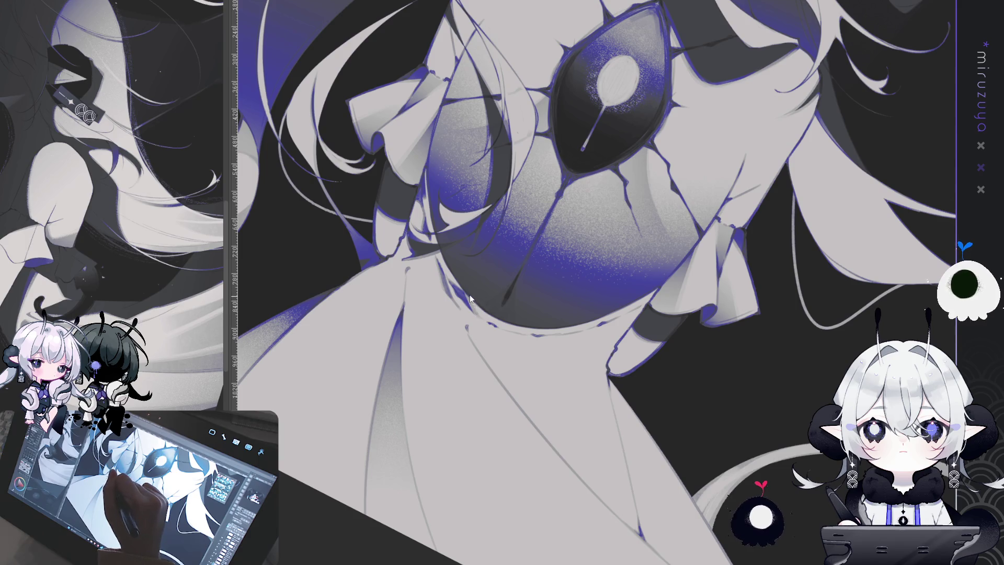
pyautogui.moveTo(594, 206); pyautogui.dragTo(483, 245)
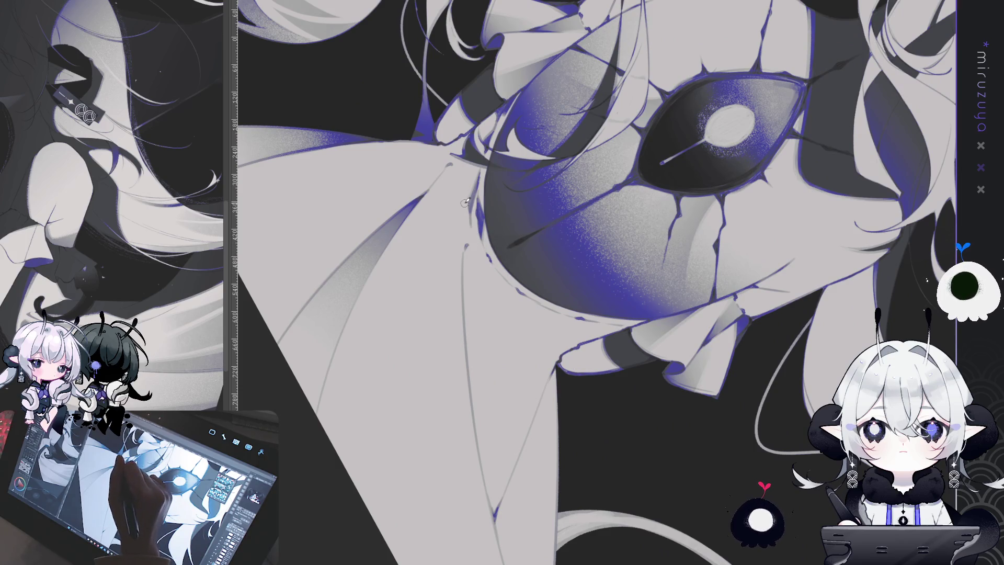
# Airbrush grainy purple shading across the lower bodice beneath the cracked chest eye
pyautogui.moveTo(465, 202)
pyautogui.mouseDown()
pyautogui.moveTo(590, 454)
pyautogui.moveTo(559, 486)
pyautogui.mouseUp()
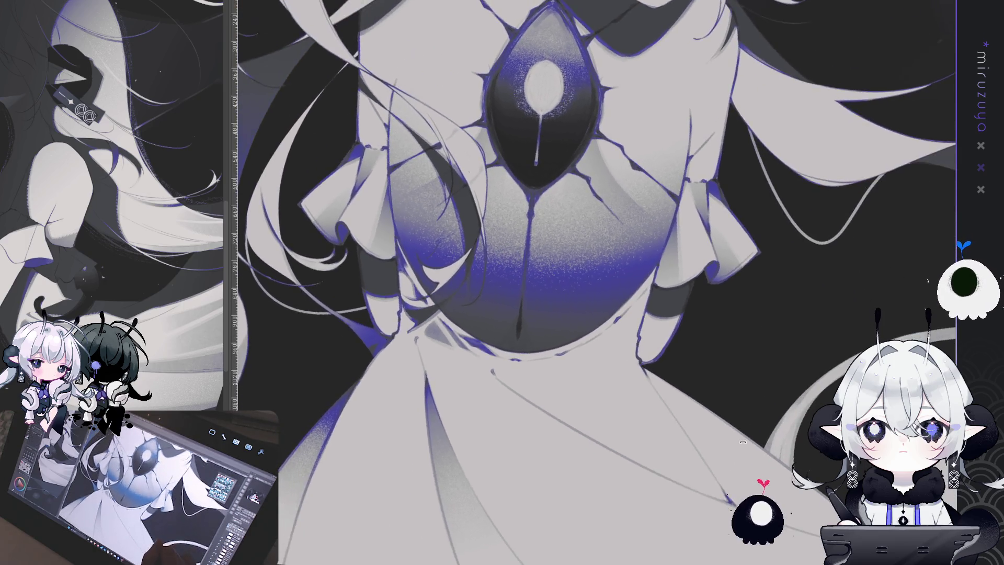
pyautogui.moveTo(742, 442)
pyautogui.mouseDown()
pyautogui.moveTo(755, 427)
pyautogui.moveTo(751, 457)
pyautogui.mouseUp()
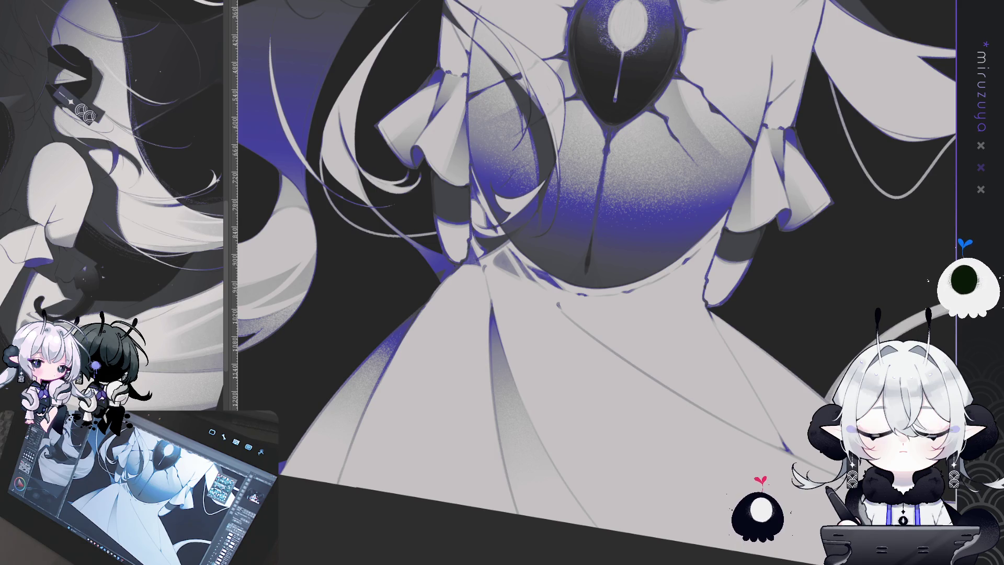
pyautogui.scroll(-3, 594, 282)
# Paint a long pale grey fold down the skirt front, then darken it with a second pass
pyautogui.moveTo(476, 139)
pyautogui.mouseDown()
pyautogui.moveTo(497, 309)
pyautogui.moveTo(480, 218)
pyautogui.mouseUp()
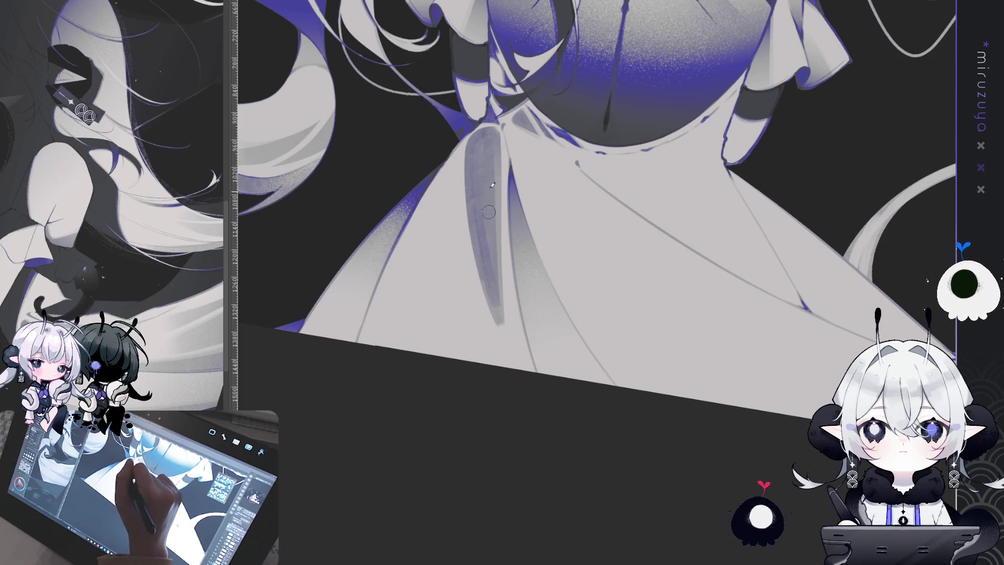
pyautogui.moveTo(491, 136); pyautogui.dragTo(495, 243)
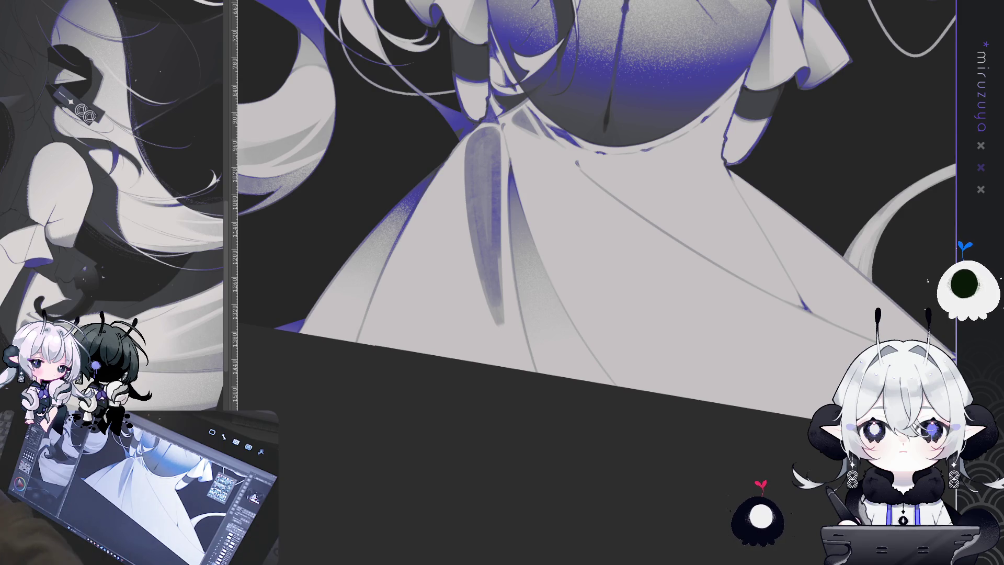
pyautogui.moveTo(618, 555); pyautogui.dragTo(623, 555)
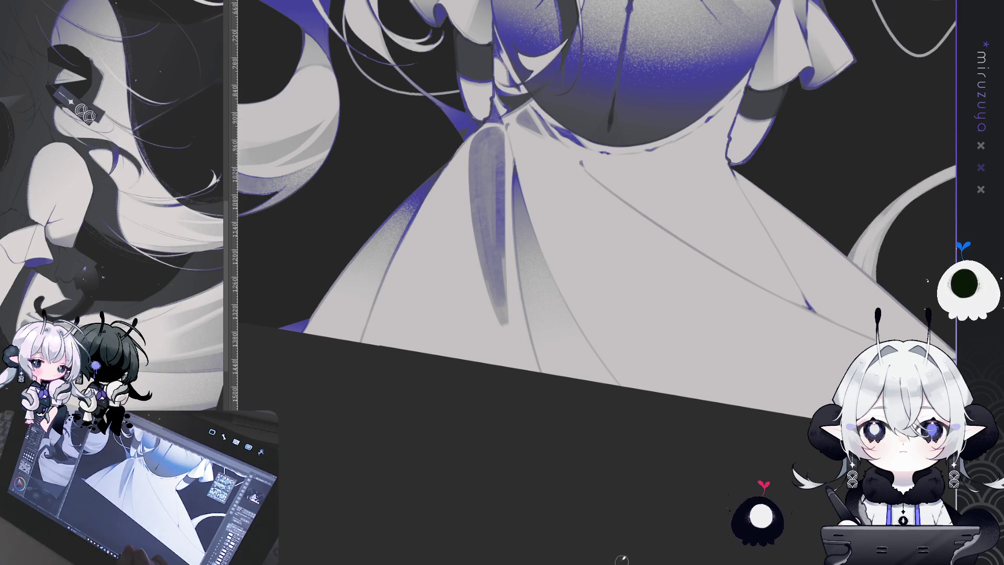
# Lasso the purple fold stroke under the bodice, recolour it grey, and deselect
pyautogui.moveTo(597, 503); pyautogui.dragTo(580, 525)
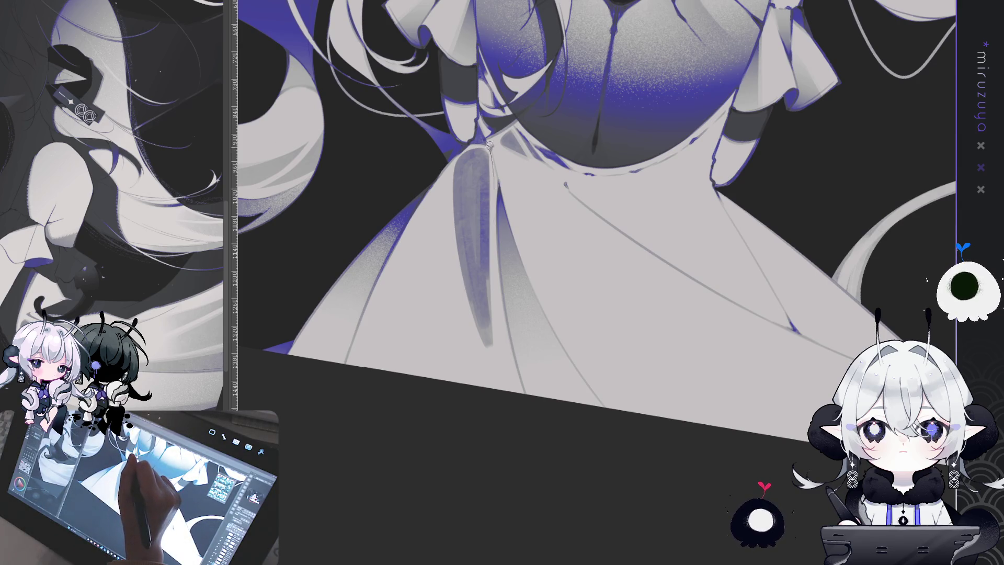
pyautogui.moveTo(474, 146)
pyautogui.mouseDown()
pyautogui.moveTo(453, 209)
pyautogui.moveTo(499, 345)
pyautogui.mouseUp()
pyautogui.moveTo(501, 302); pyautogui.dragTo(490, 151)
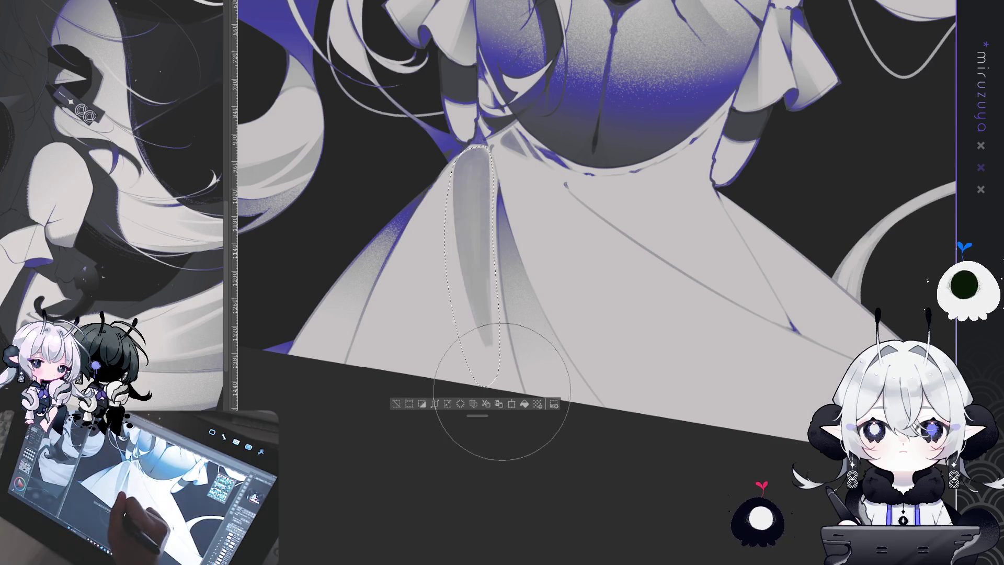
pyautogui.hotkey('ctrl', 'z')
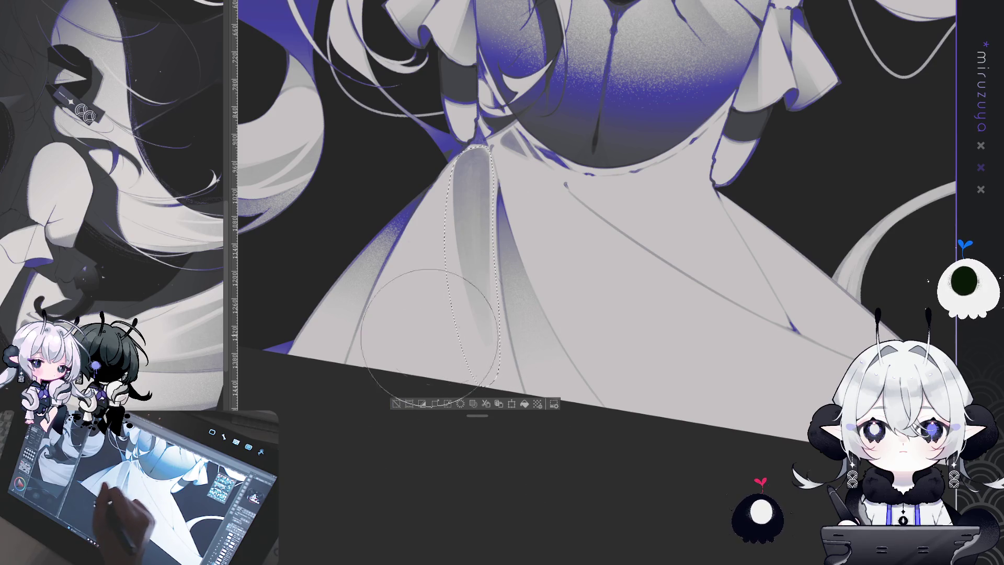
pyautogui.hotkey('ctrl', 'd')
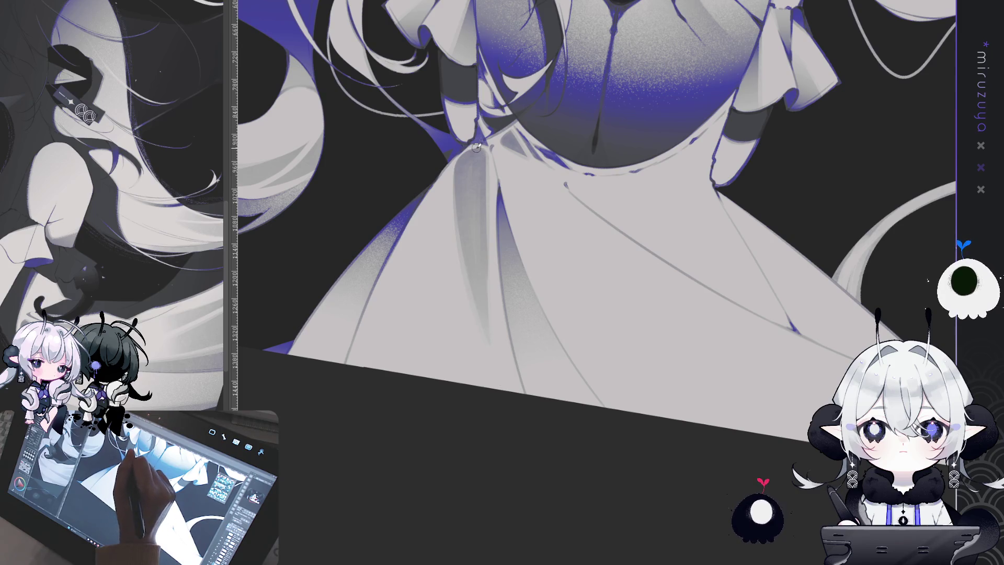
# Brush soft grey shading onto the lower-left skirt fabric
pyautogui.press('-')
pyautogui.press('-')
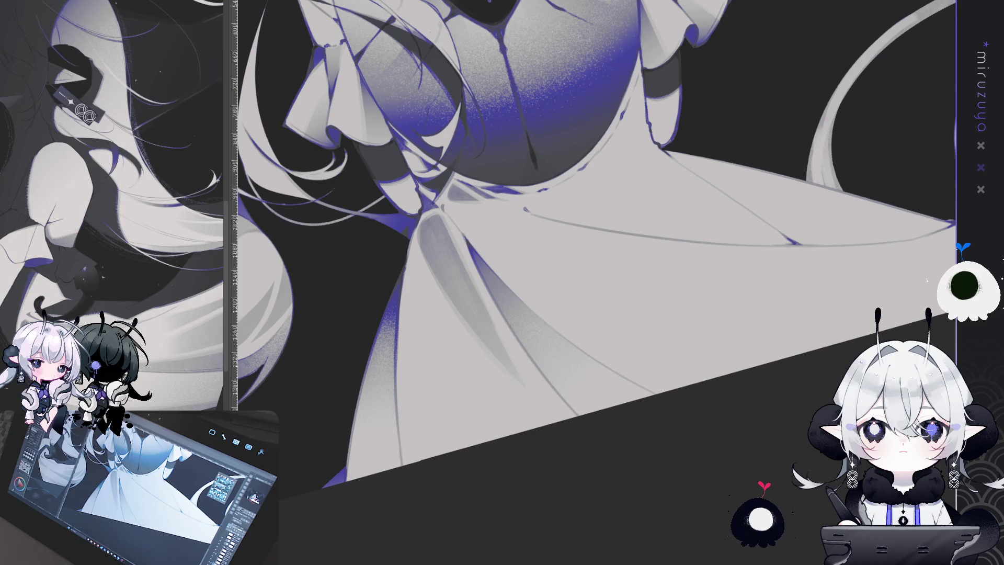
pyautogui.moveTo(675, 471)
pyautogui.mouseDown()
pyautogui.moveTo(691, 491)
pyautogui.moveTo(669, 450)
pyautogui.mouseUp()
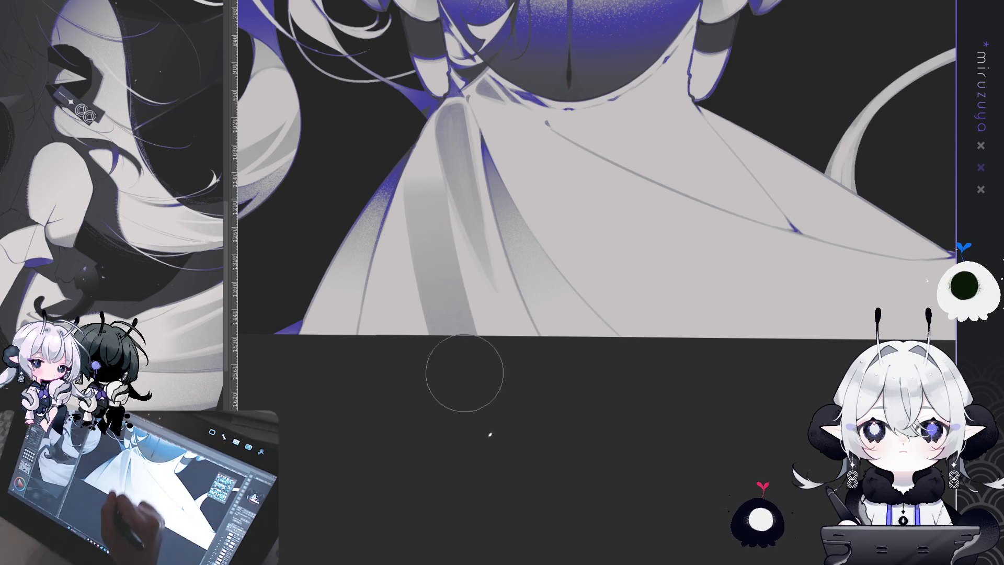
pyautogui.moveTo(392, 157); pyautogui.dragTo(402, 436)
pyautogui.moveTo(410, 212); pyautogui.dragTo(368, 481)
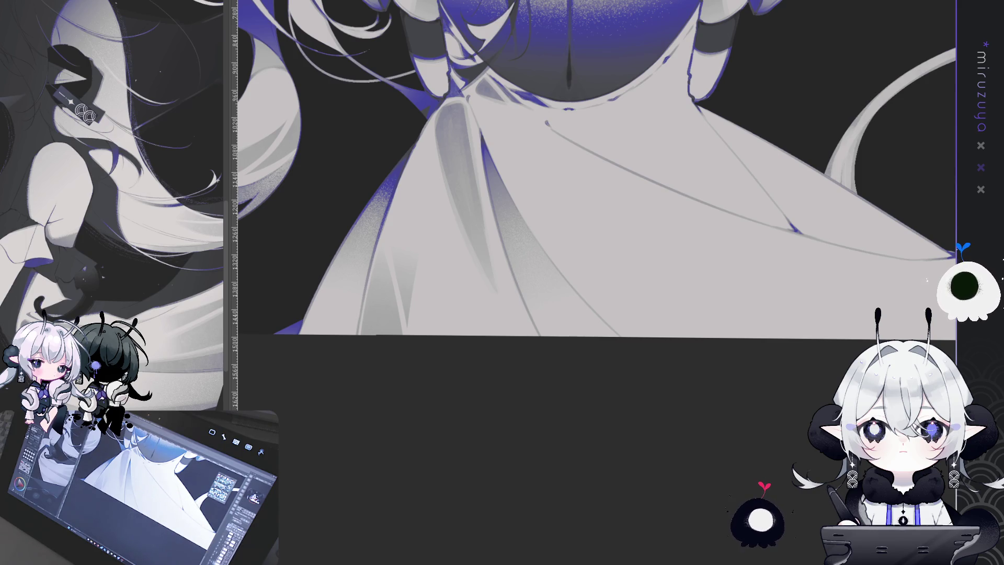
pyautogui.moveTo(309, 319)
pyautogui.mouseDown()
pyautogui.moveTo(356, 226)
pyautogui.moveTo(795, 332)
pyautogui.moveTo(523, 314)
pyautogui.mouseUp()
# Select and delete the stray sketch strokes along the dress's bottom hem, then deselect
pyautogui.moveTo(811, 245)
pyautogui.mouseDown()
pyautogui.moveTo(810, 262)
pyautogui.moveTo(861, 340)
pyautogui.mouseUp()
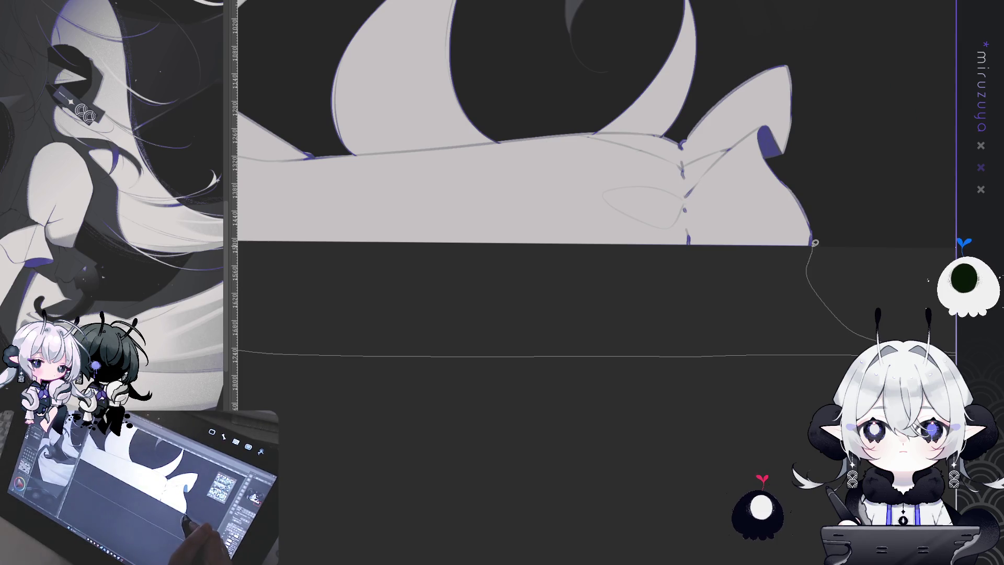
pyautogui.moveTo(676, 215)
pyautogui.mouseDown()
pyautogui.moveTo(378, 192)
pyautogui.moveTo(535, 194)
pyautogui.mouseUp()
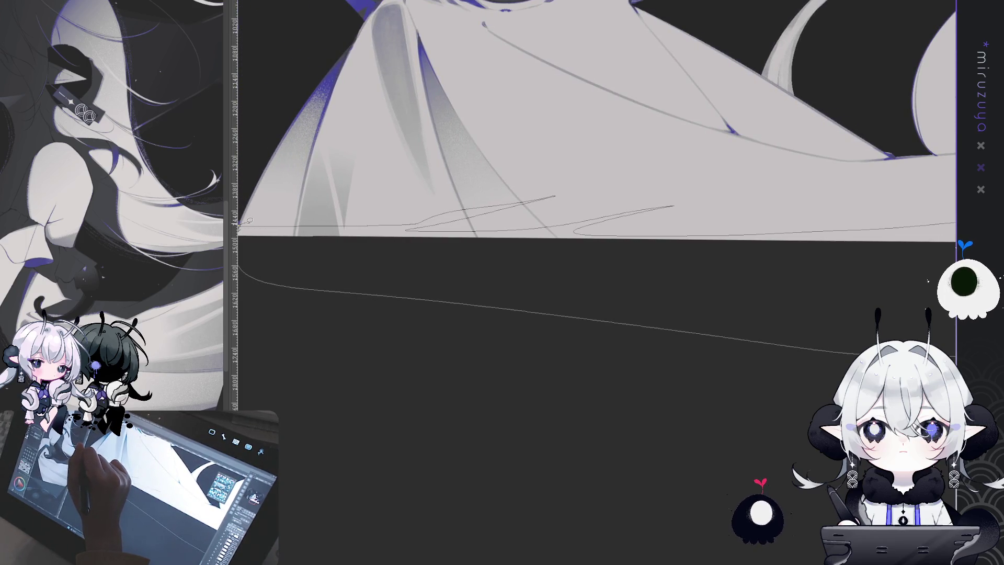
pyautogui.hotkey('ctrl', 'shift', 'd')
pyautogui.moveTo(334, 300); pyautogui.dragTo(504, 374)
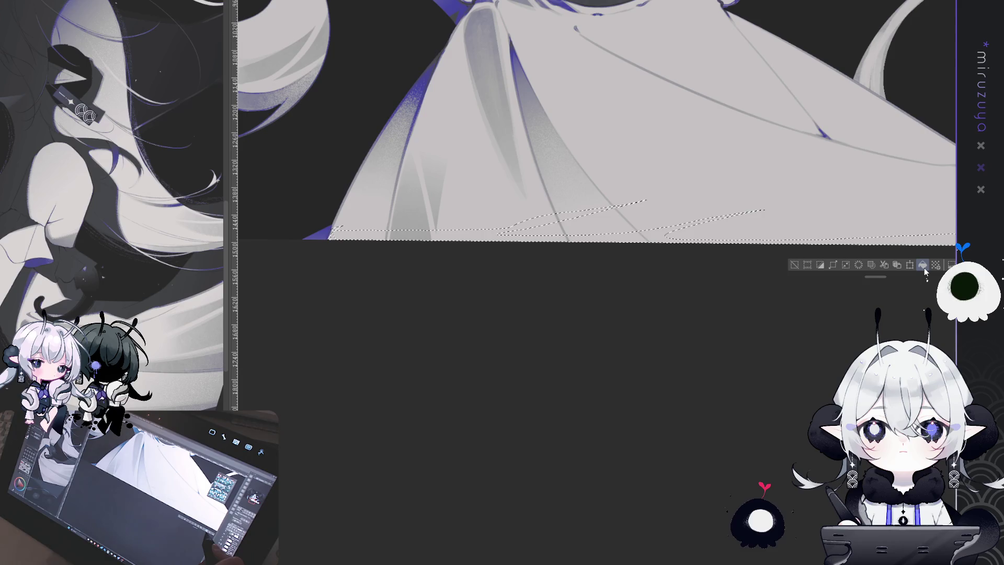
pyautogui.hotkey('ctrl', 'd')
pyautogui.moveTo(637, 500); pyautogui.dragTo(435, 480)
pyautogui.moveTo(484, 459); pyautogui.dragTo(612, 404)
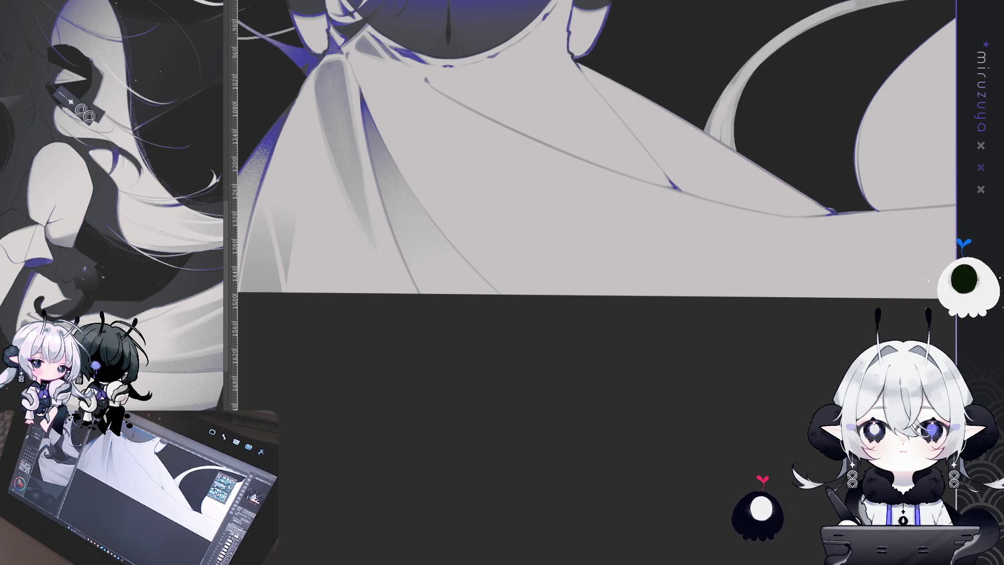
pyautogui.moveTo(571, 394); pyautogui.dragTo(724, 362)
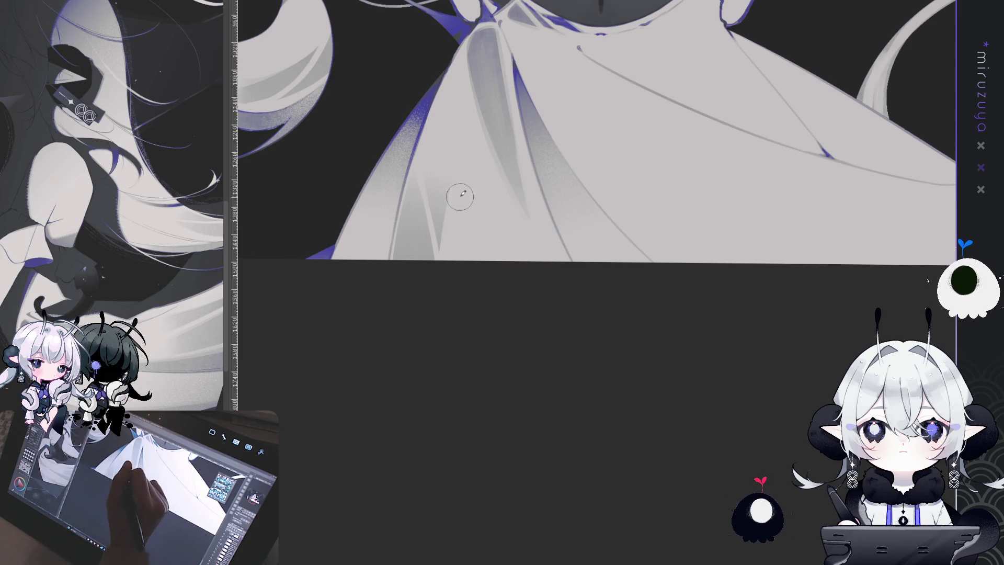
pyautogui.moveTo(463, 156); pyautogui.dragTo(447, 187)
pyautogui.moveTo(459, 229); pyautogui.dragTo(441, 257)
pyautogui.hotkey('ctrl', 'z')
pyautogui.hotkey('ctrl', 'z')
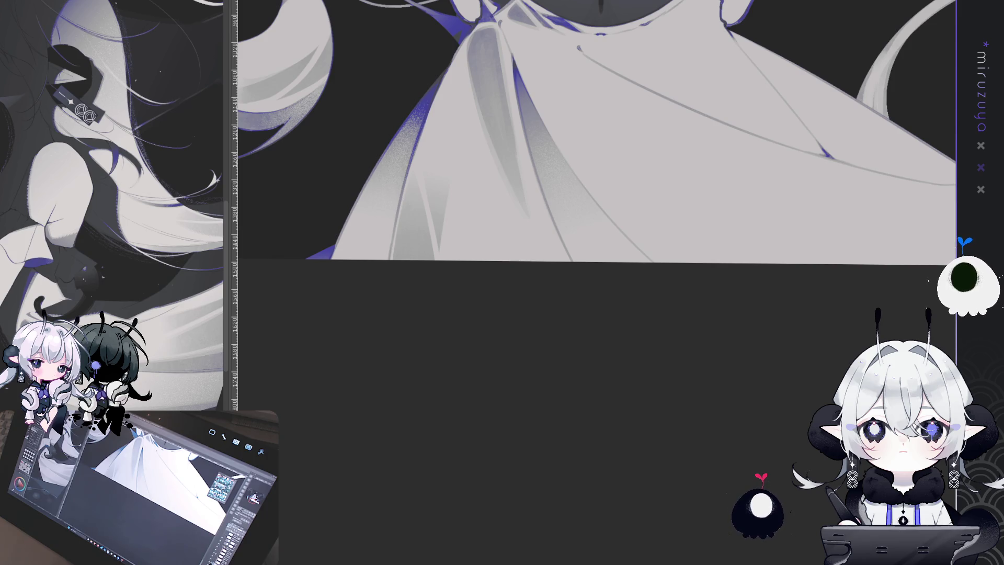
pyautogui.hotkey('ctrl', 'z')
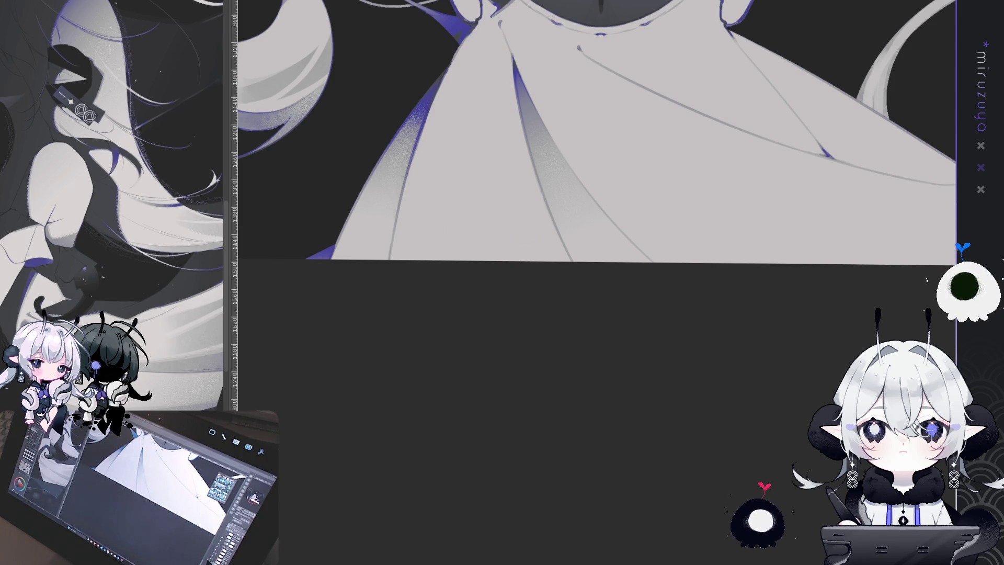
pyautogui.hotkey('ctrl', 'y')
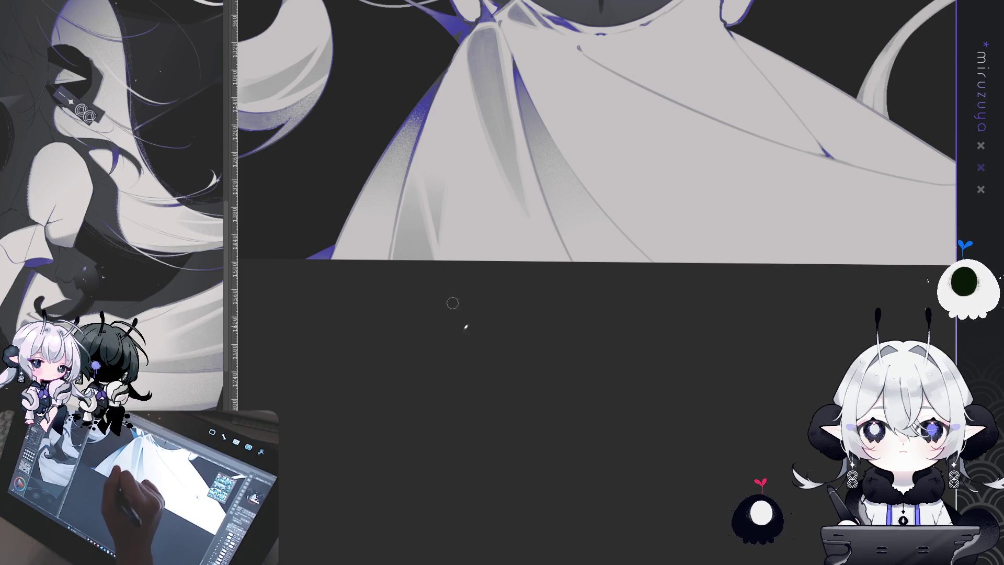
pyautogui.moveTo(704, 280); pyautogui.dragTo(575, 386)
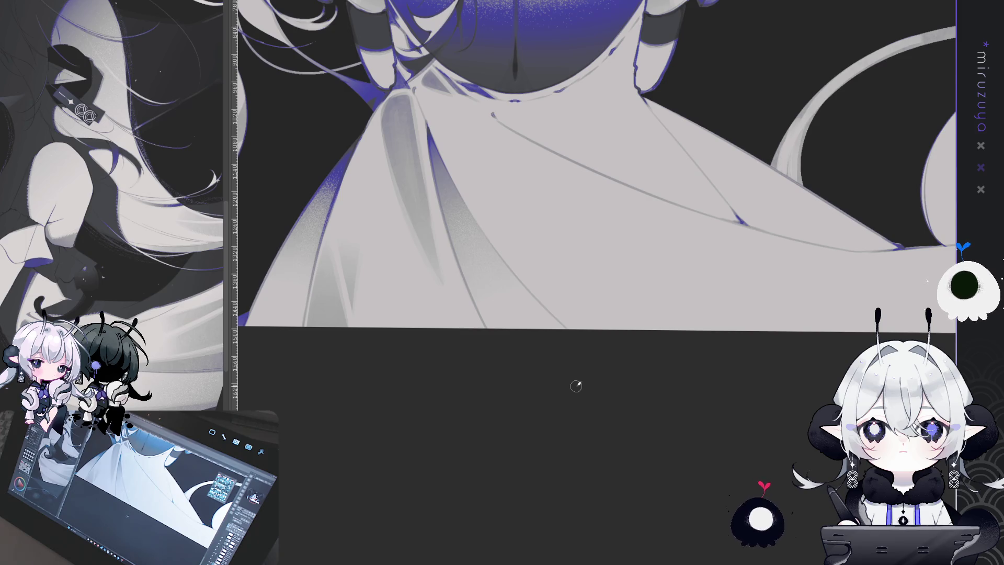
# Airbrush a soft purple gradient into the selected lower bodice area, then deselect
pyautogui.moveTo(612, 471)
pyautogui.mouseDown()
pyautogui.moveTo(553, 459)
pyautogui.moveTo(614, 457)
pyautogui.moveTo(618, 445)
pyautogui.mouseUp()
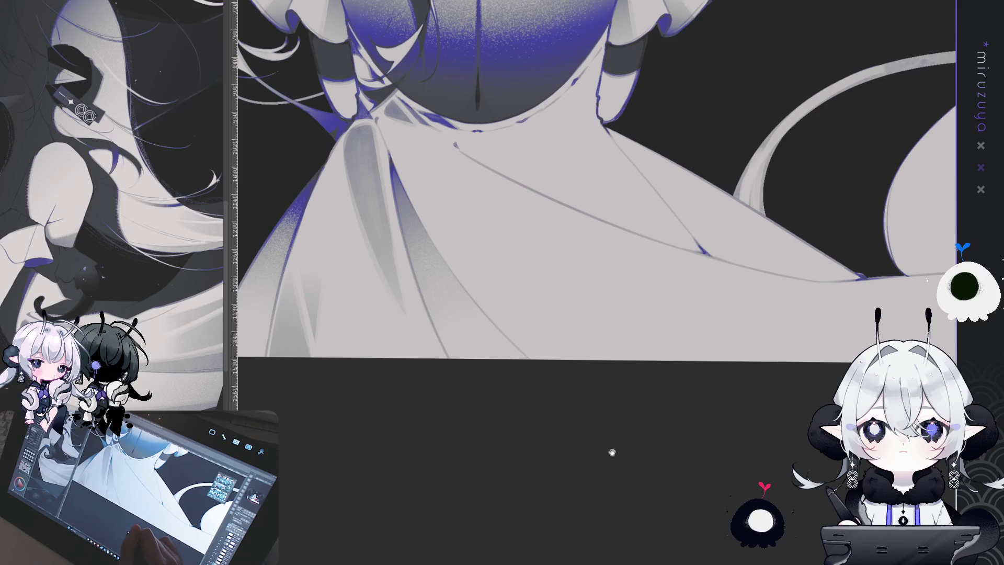
pyautogui.moveTo(600, 407); pyautogui.dragTo(625, 541)
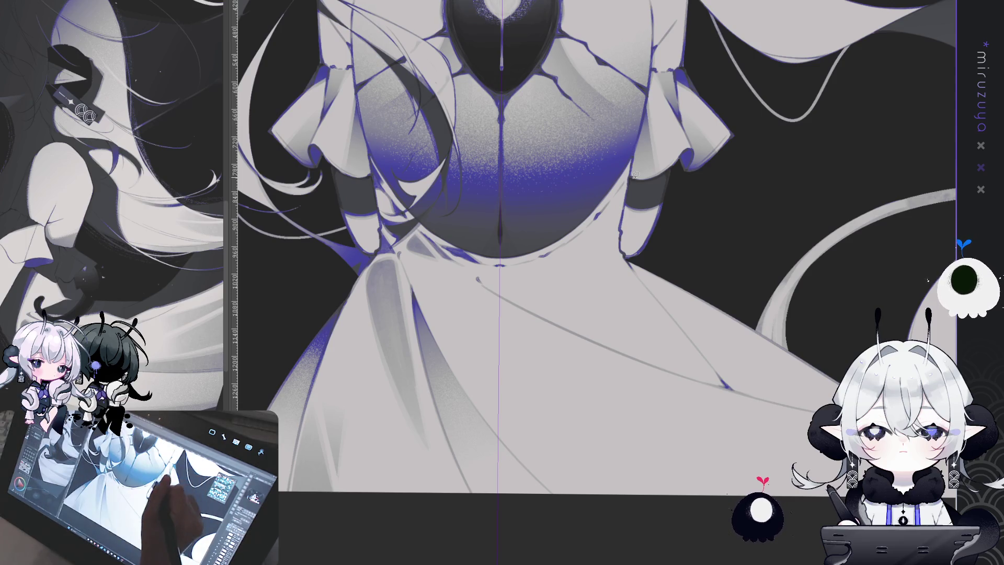
pyautogui.moveTo(630, 187); pyautogui.dragTo(626, 206)
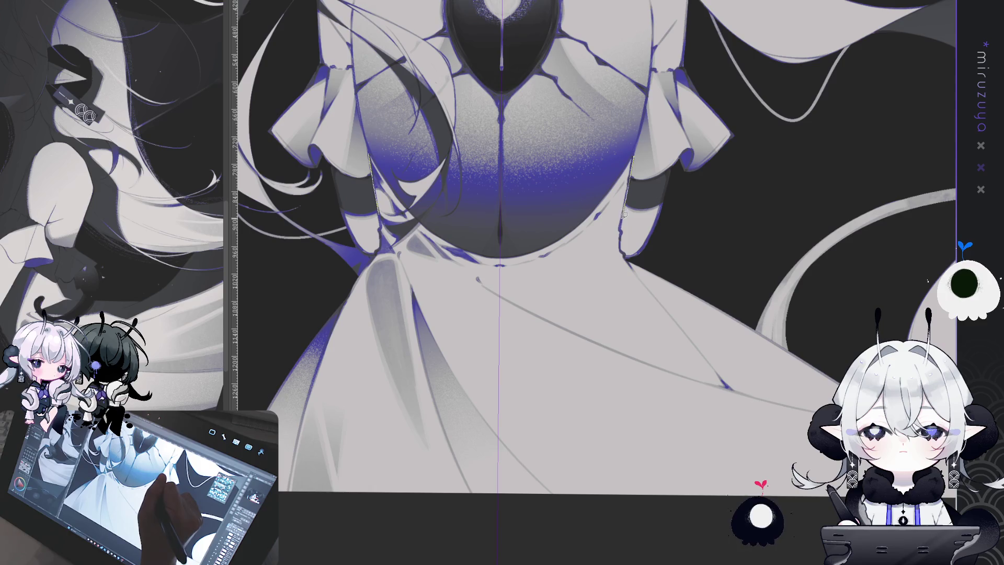
pyautogui.moveTo(623, 253); pyautogui.dragTo(586, 256)
pyautogui.moveTo(503, 259); pyautogui.dragTo(517, 253)
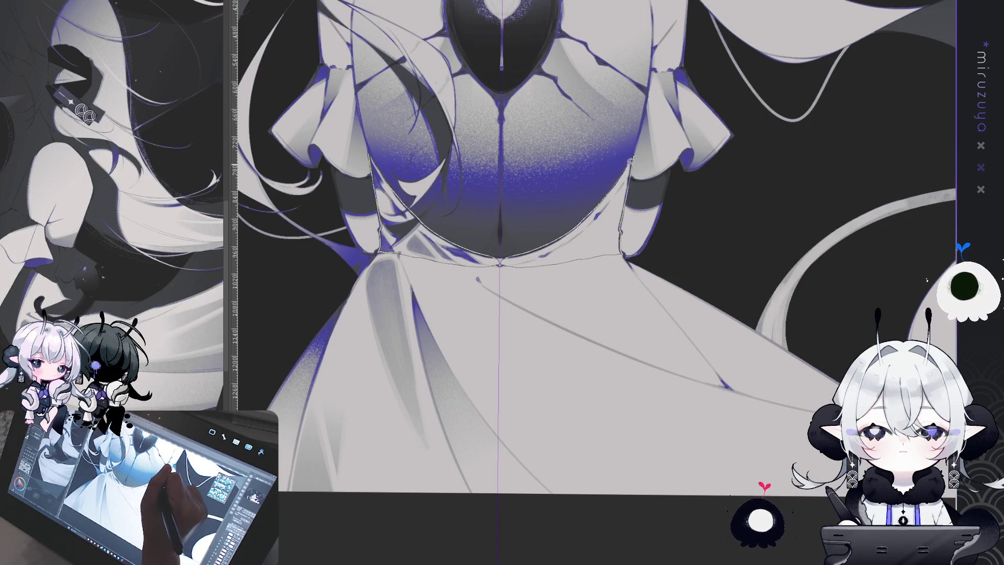
pyautogui.click(533, 247)
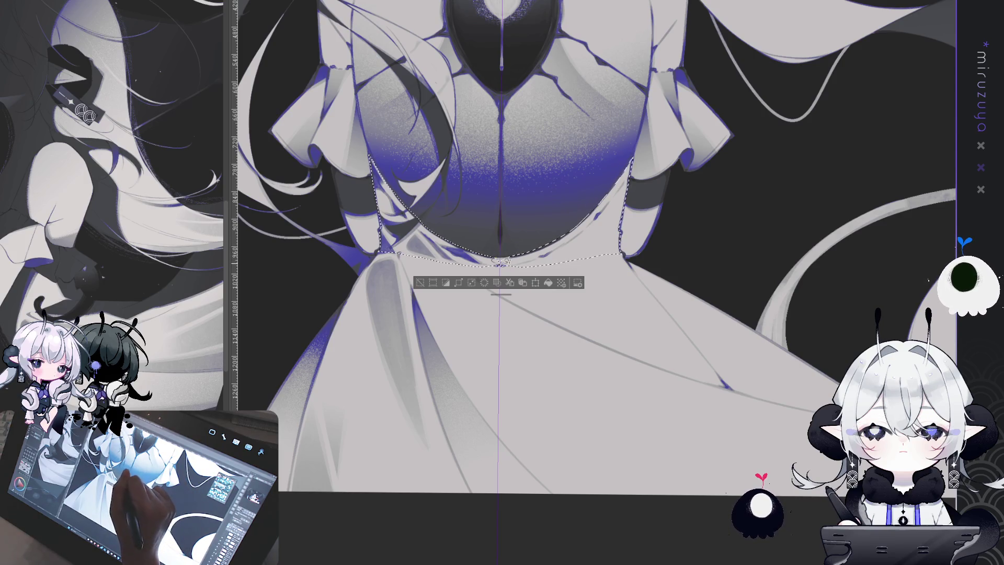
pyautogui.scroll(3, 531, 393)
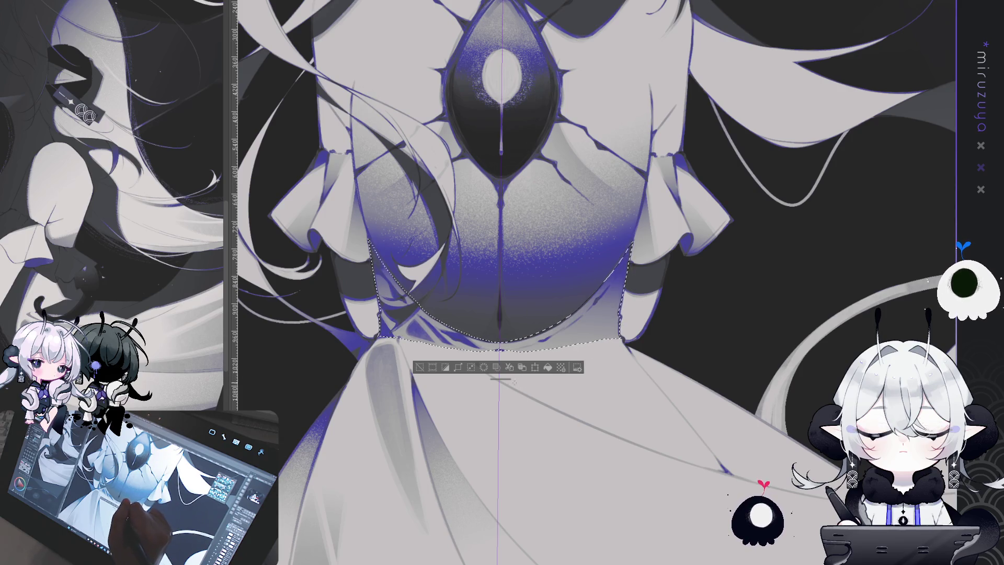
pyautogui.hotkey('ctrl', 'd')
pyautogui.moveTo(522, 376)
pyautogui.mouseDown()
pyautogui.moveTo(749, 330)
pyautogui.moveTo(670, 303)
pyautogui.mouseUp()
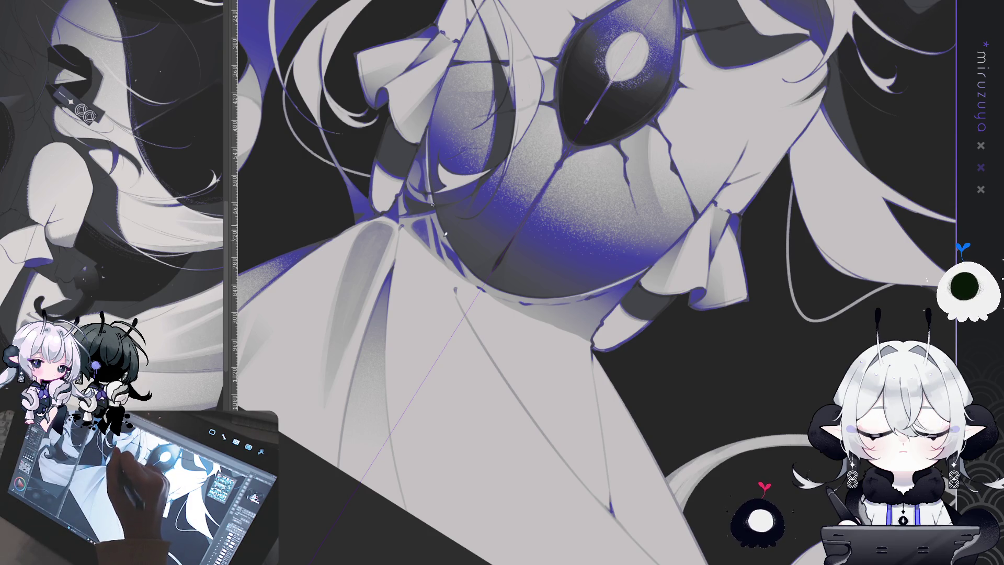
pyautogui.moveTo(487, 167); pyautogui.dragTo(515, 167)
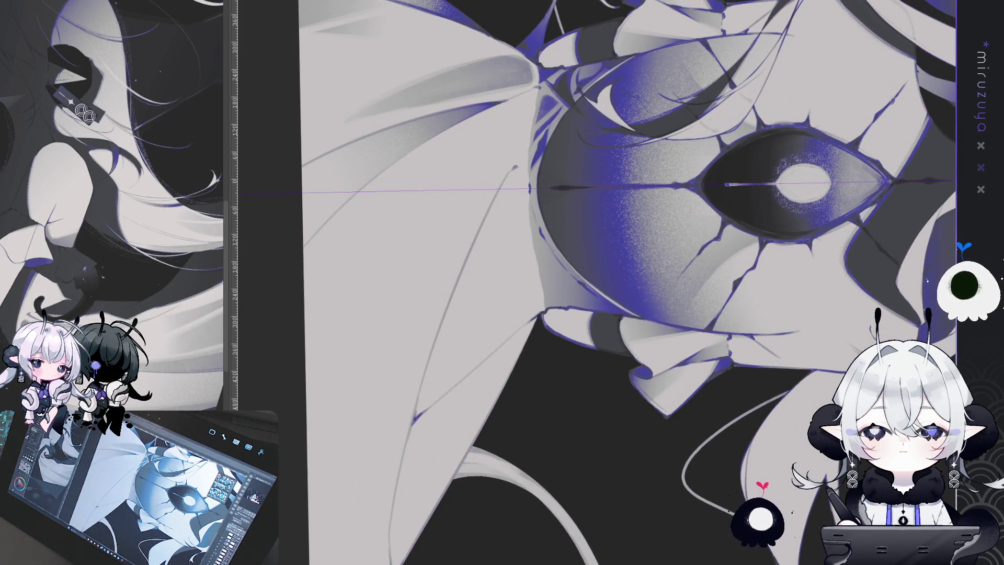
# Undo the stray selection beside the eye and reset the canvas view upright
pyautogui.moveTo(814, 370); pyautogui.dragTo(577, 363)
pyautogui.hotkey('ctrl', 'z')
pyautogui.hotkey('ctrl', 'd')
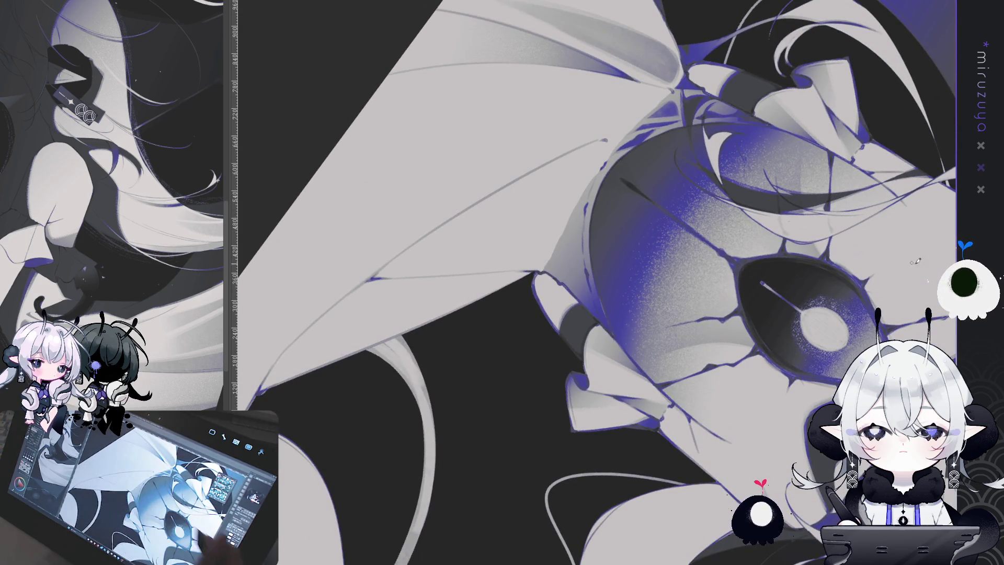
pyautogui.hotkey('ctrl', '@')
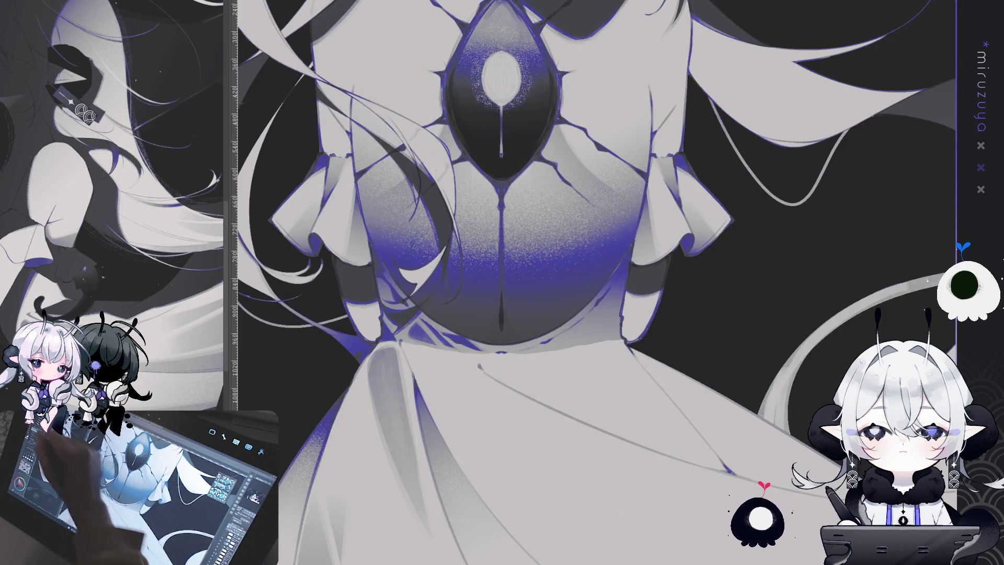
# Paint a short dark stroke along the left outline of the cracked eye torso
pyautogui.moveTo(680, 398); pyautogui.dragTo(622, 449)
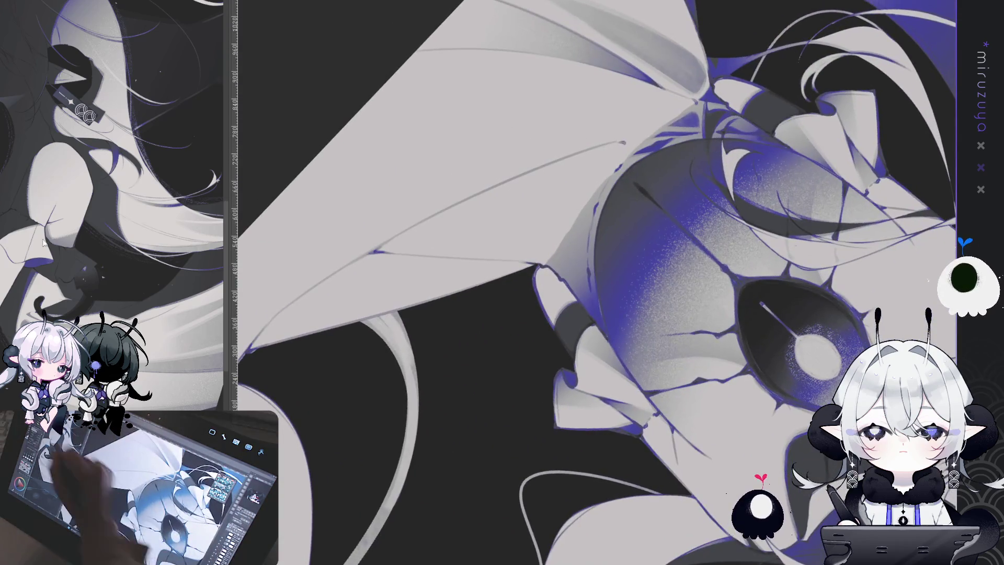
pyautogui.moveTo(606, 162); pyautogui.dragTo(546, 110)
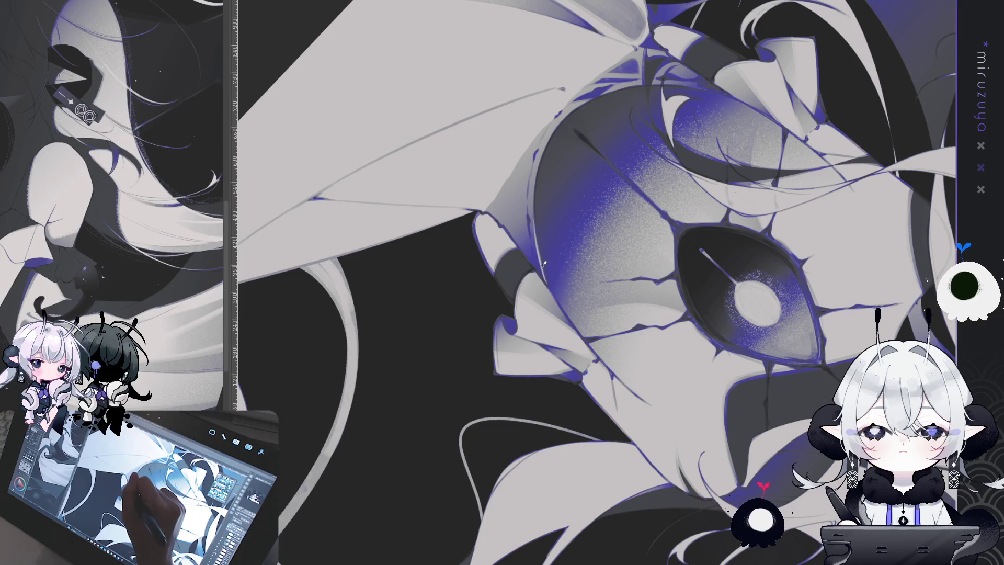
pyautogui.scroll(-3, 537, 230)
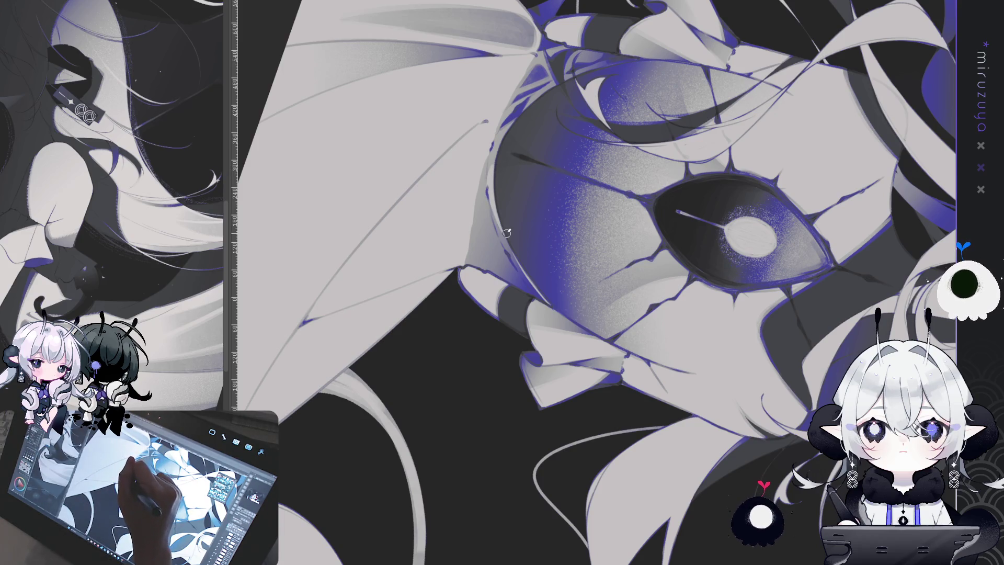
pyautogui.moveTo(496, 205); pyautogui.dragTo(493, 172)
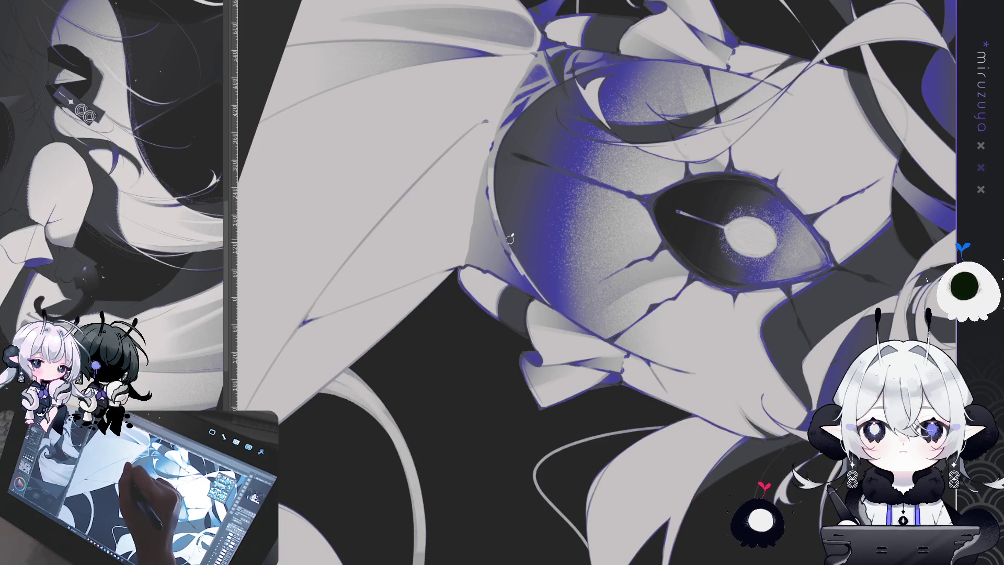
pyautogui.moveTo(512, 237); pyautogui.dragTo(412, 230)
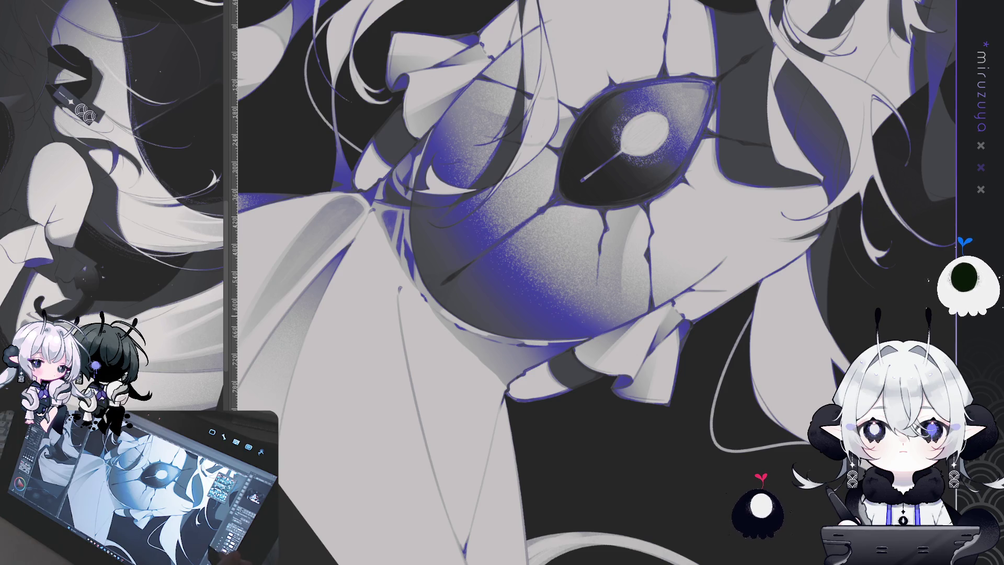
pyautogui.moveTo(523, 282); pyautogui.dragTo(575, 292)
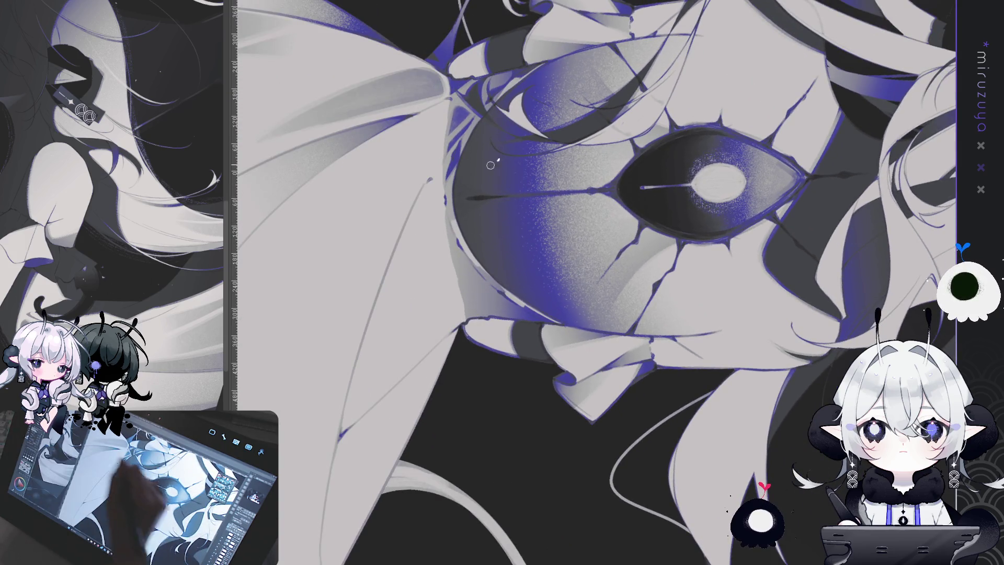
pyautogui.moveTo(475, 75); pyautogui.dragTo(438, 118)
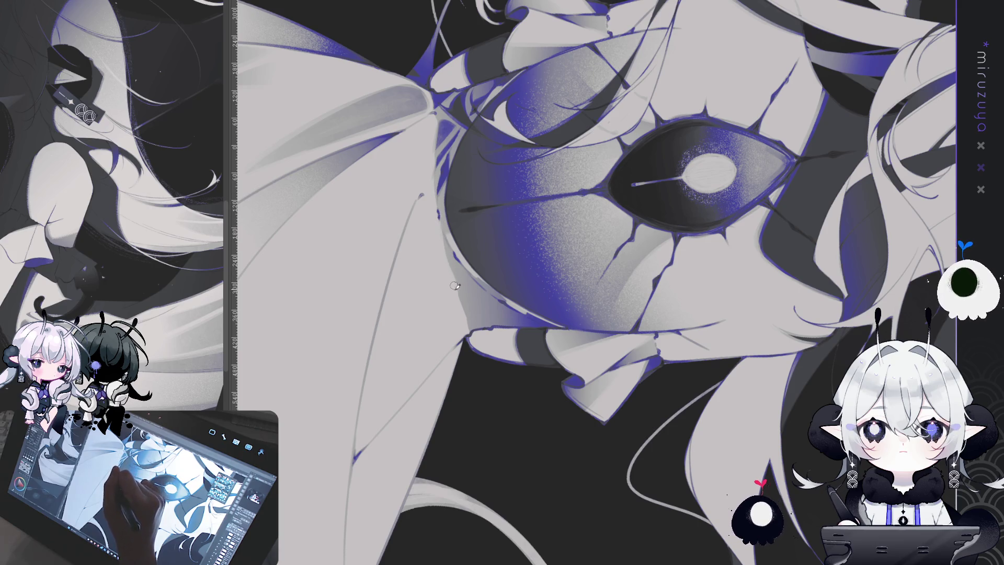
pyautogui.moveTo(467, 324); pyautogui.dragTo(593, 495)
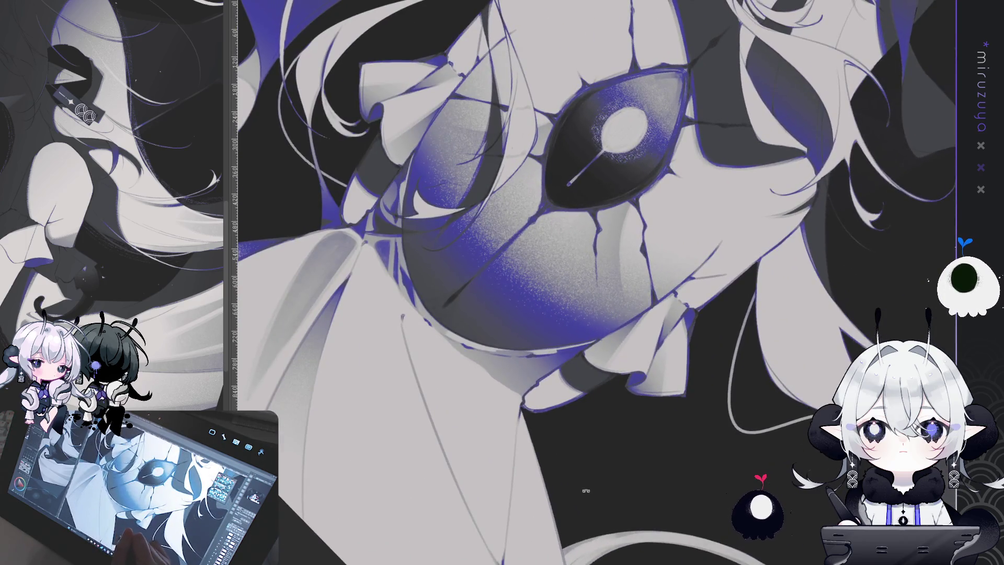
pyautogui.scroll(-5, 596, 282)
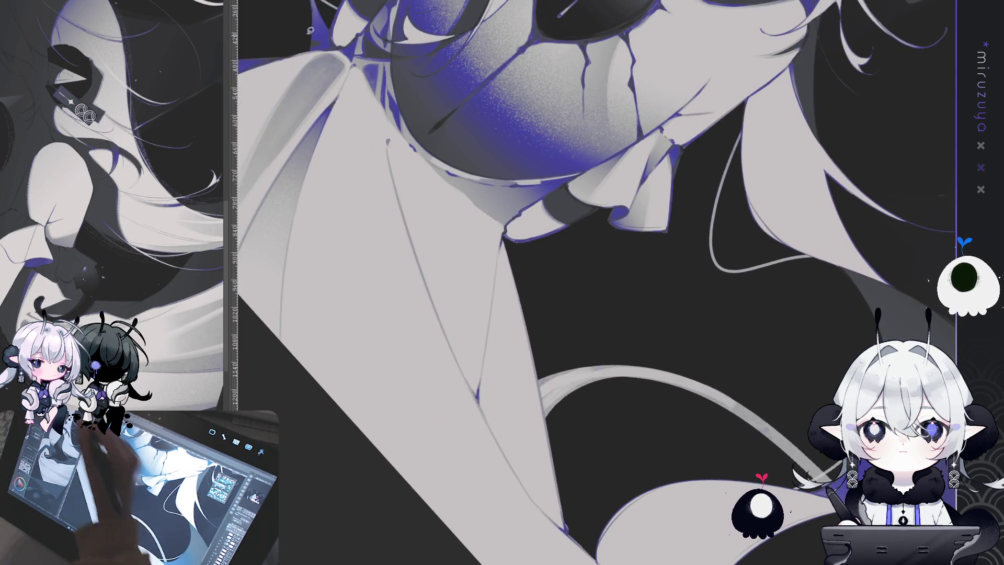
pyautogui.moveTo(477, 397); pyautogui.dragTo(468, 376)
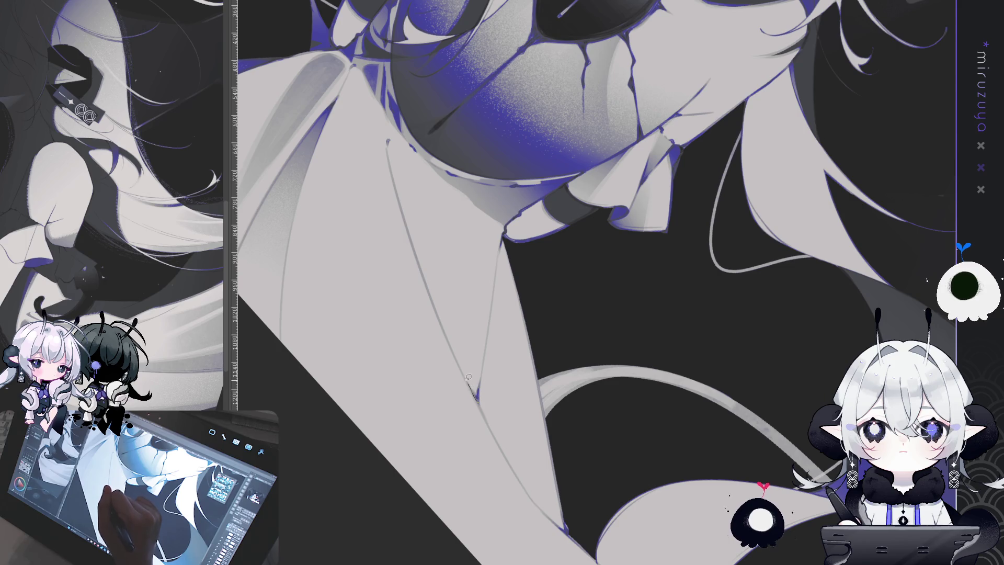
pyautogui.moveTo(398, 194); pyautogui.dragTo(389, 141)
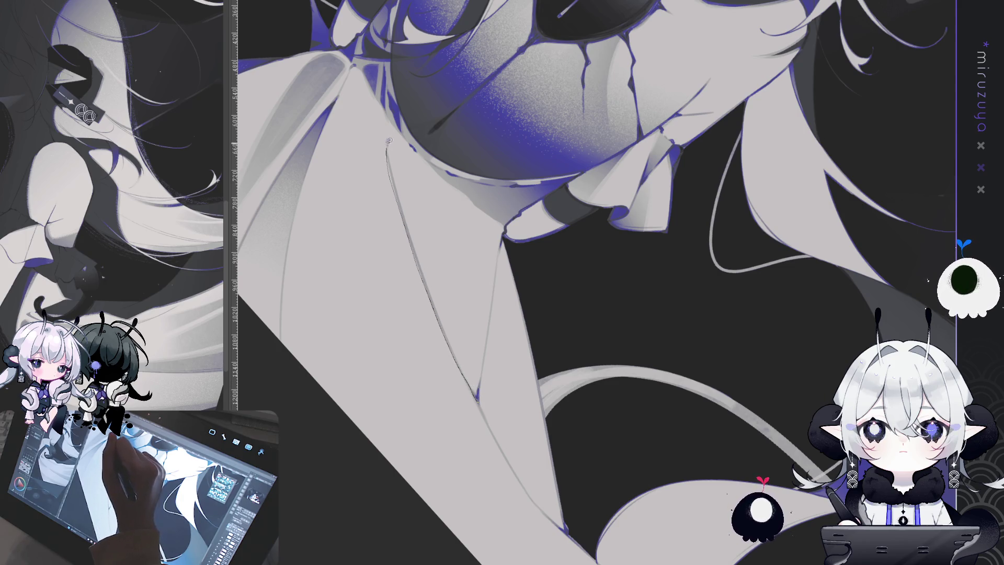
pyautogui.moveTo(501, 221); pyautogui.dragTo(503, 233)
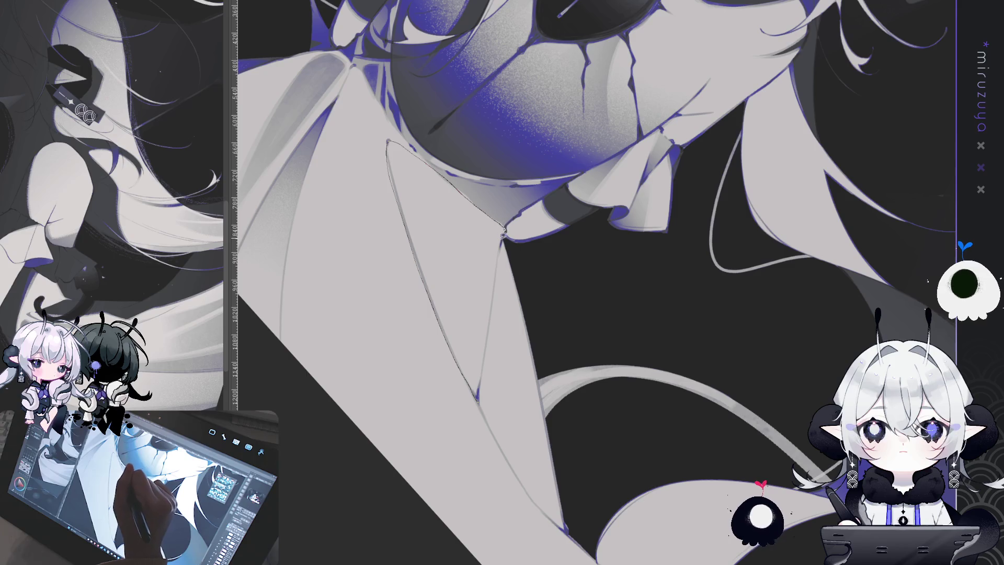
pyautogui.moveTo(486, 367); pyautogui.dragTo(476, 398)
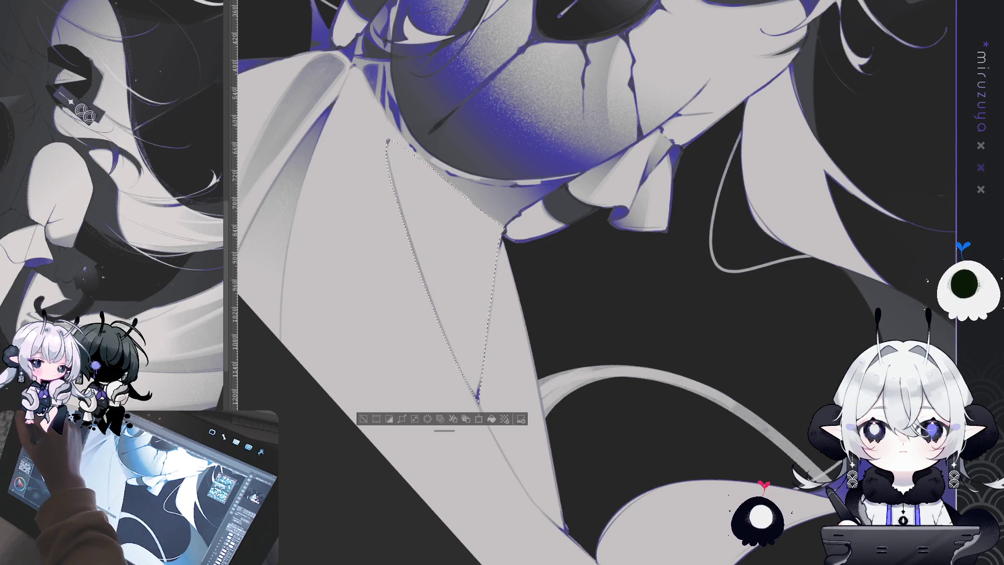
pyautogui.moveTo(365, 527); pyautogui.dragTo(388, 493)
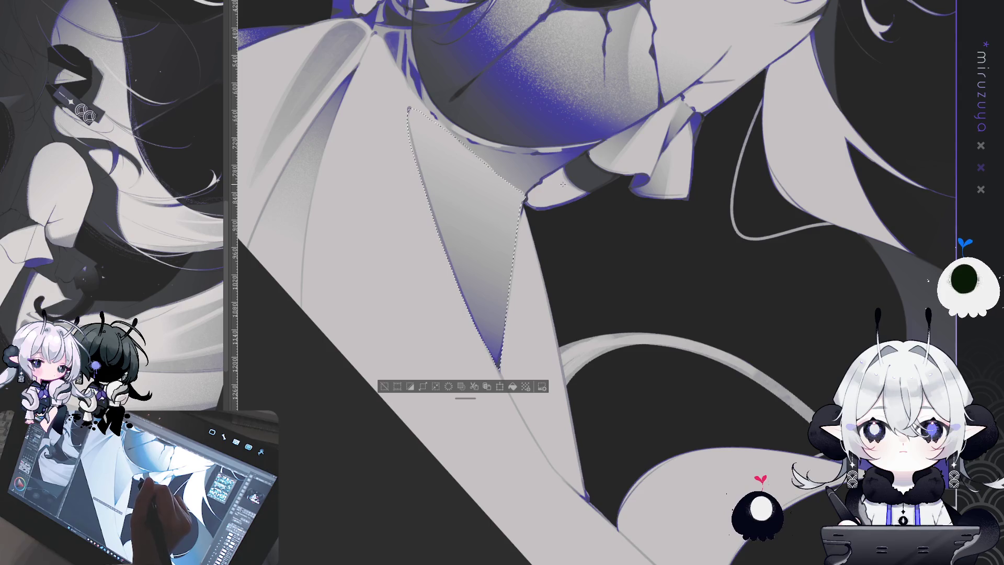
pyautogui.moveTo(497, 361); pyautogui.dragTo(500, 215)
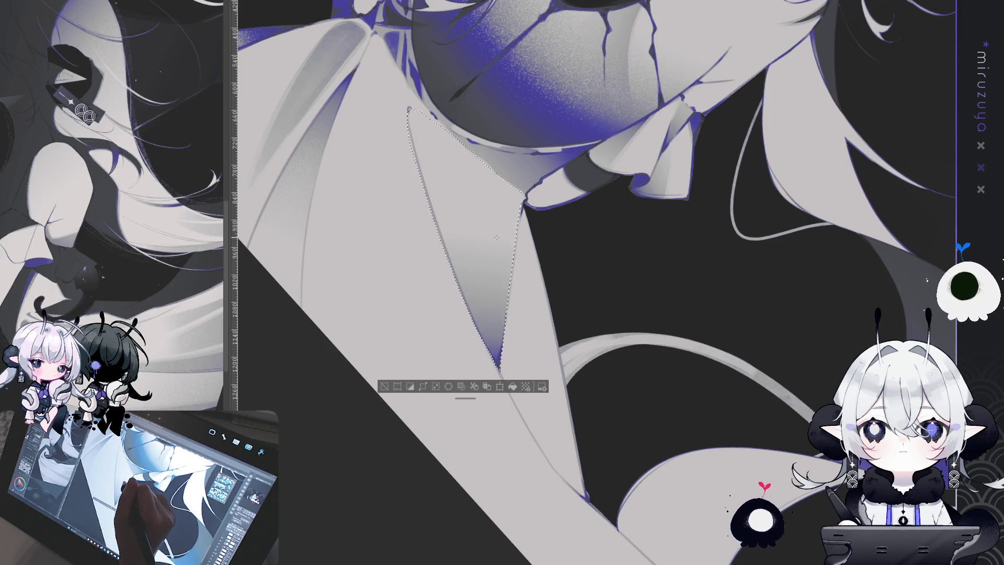
pyautogui.moveTo(460, 335); pyautogui.dragTo(450, 209)
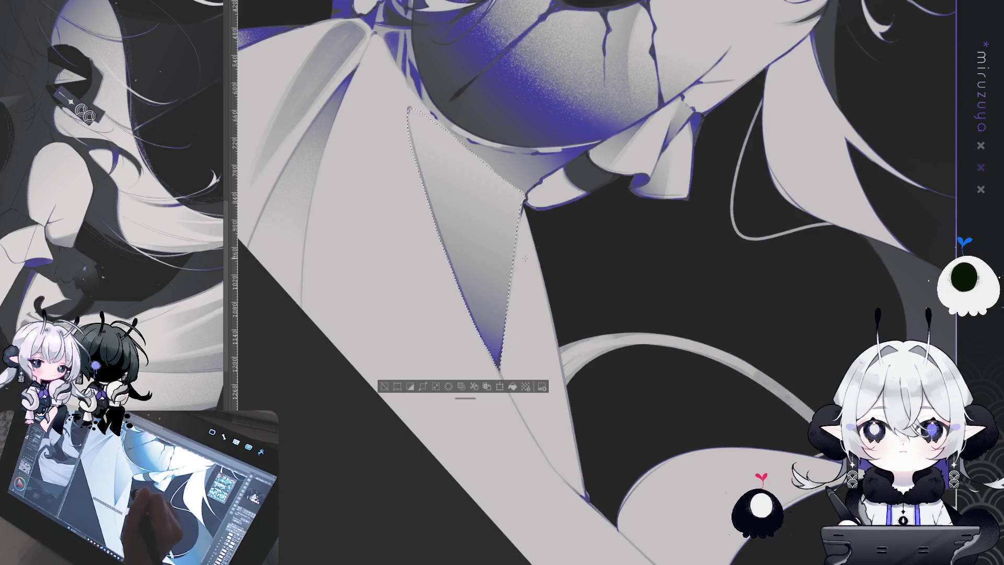
pyautogui.click(382, 386)
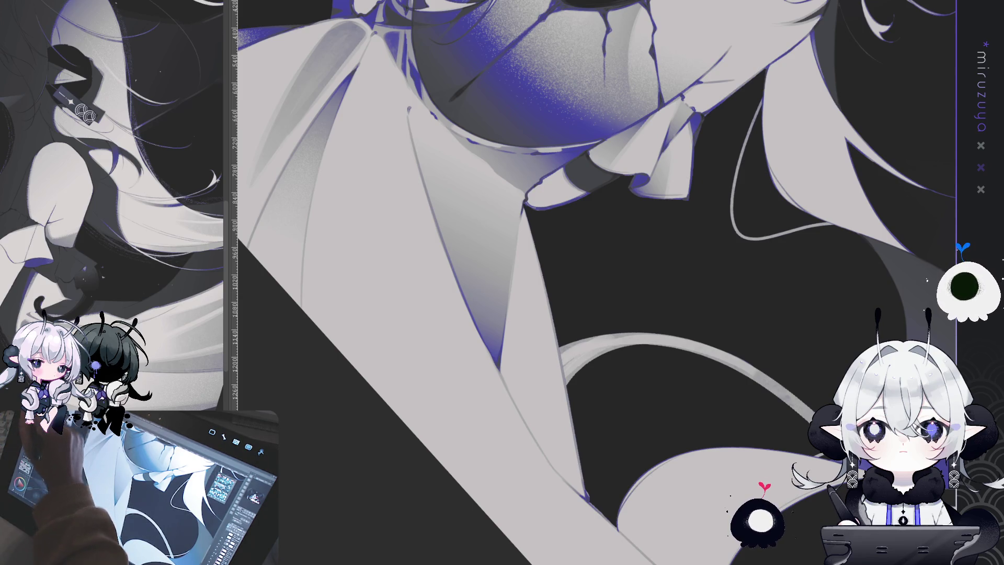
pyautogui.moveTo(434, 15)
pyautogui.mouseDown()
pyautogui.moveTo(460, 84)
pyautogui.moveTo(512, 158)
pyautogui.mouseUp()
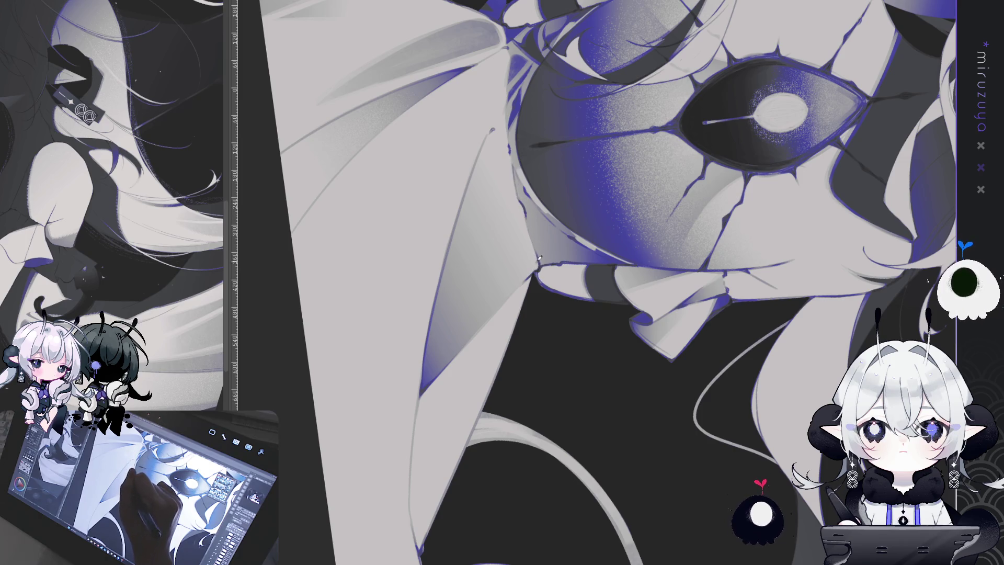
# Paint grey fold strokes down the dress front up to the collar
pyautogui.moveTo(516, 284)
pyautogui.mouseDown()
pyautogui.moveTo(534, 282)
pyautogui.moveTo(502, 235)
pyautogui.mouseUp()
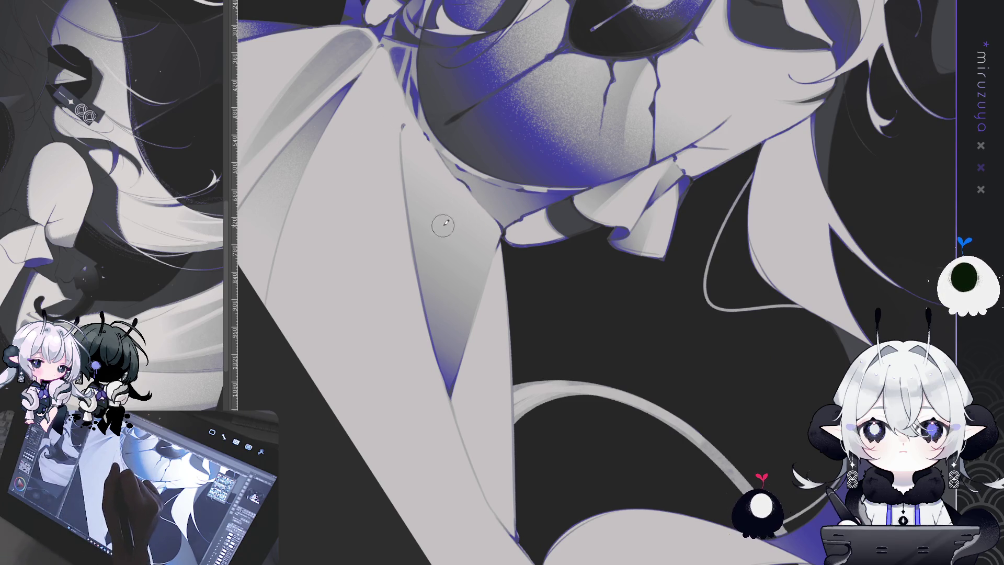
pyautogui.moveTo(457, 183)
pyautogui.mouseDown()
pyautogui.moveTo(453, 259)
pyautogui.moveTo(459, 184)
pyautogui.moveTo(456, 215)
pyautogui.mouseUp()
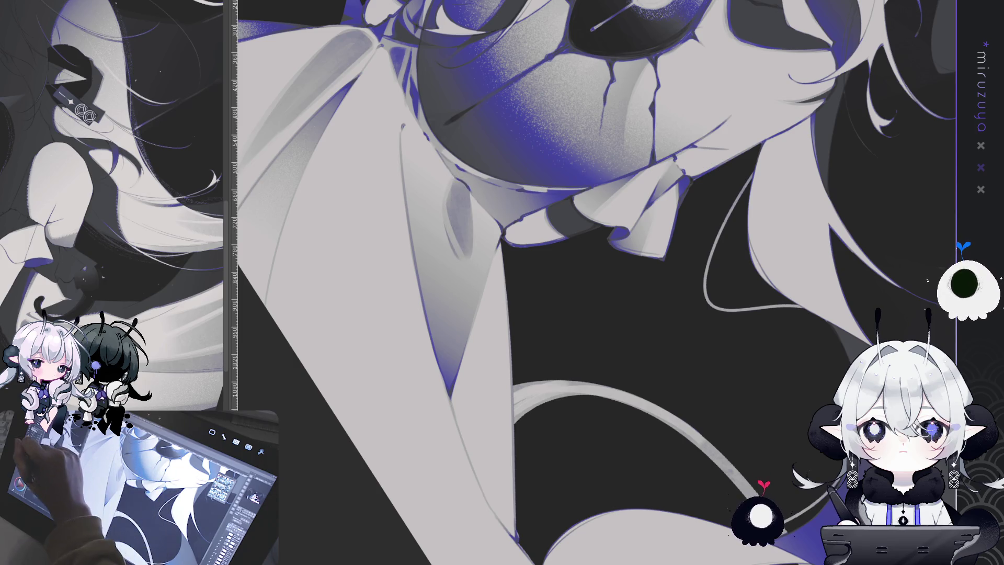
pyautogui.moveTo(453, 188)
pyautogui.mouseDown()
pyautogui.moveTo(459, 230)
pyautogui.moveTo(450, 180)
pyautogui.moveTo(473, 283)
pyautogui.mouseUp()
pyautogui.moveTo(477, 208); pyautogui.dragTo(459, 281)
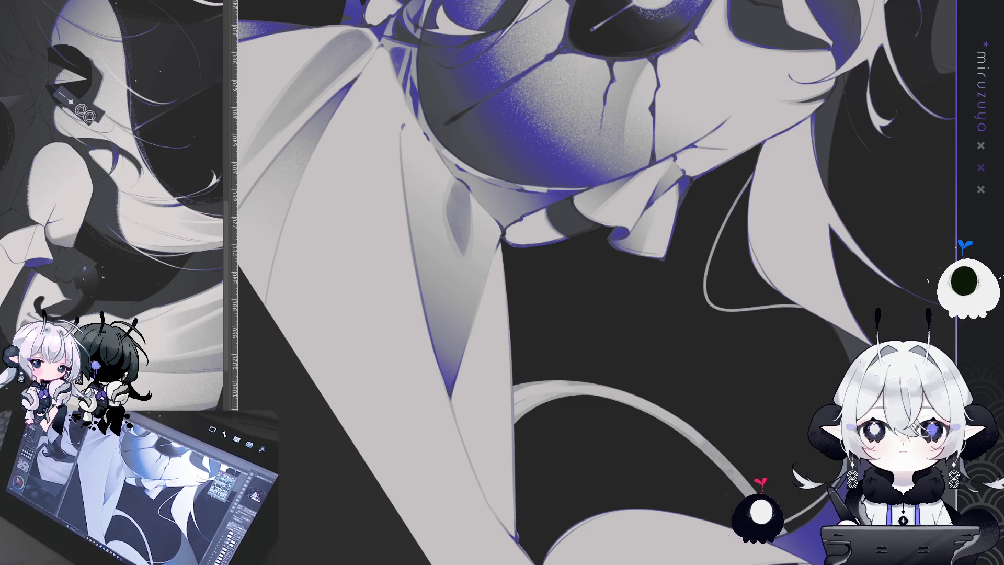
pyautogui.hotkey('ctrl', 'z')
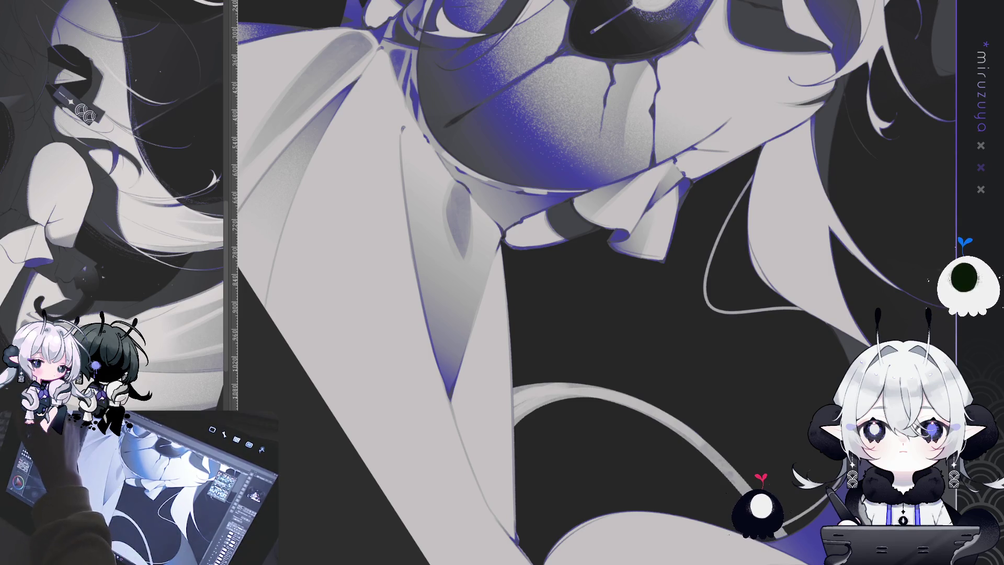
# Airbrush blue-grey shading down the light dress panel and soften its dark blue tip
pyautogui.moveTo(471, 298); pyautogui.dragTo(444, 385)
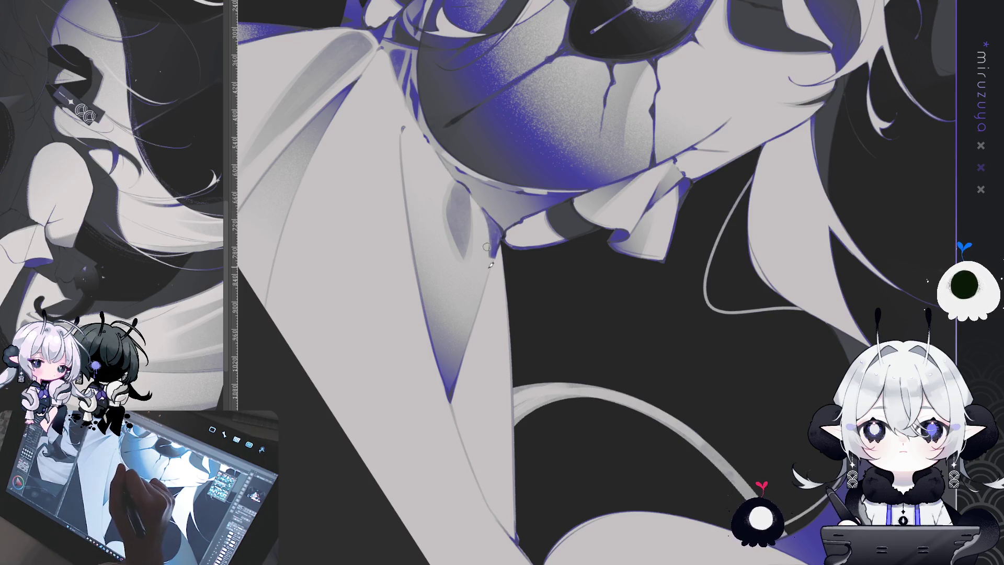
pyautogui.moveTo(486, 228); pyautogui.dragTo(490, 276)
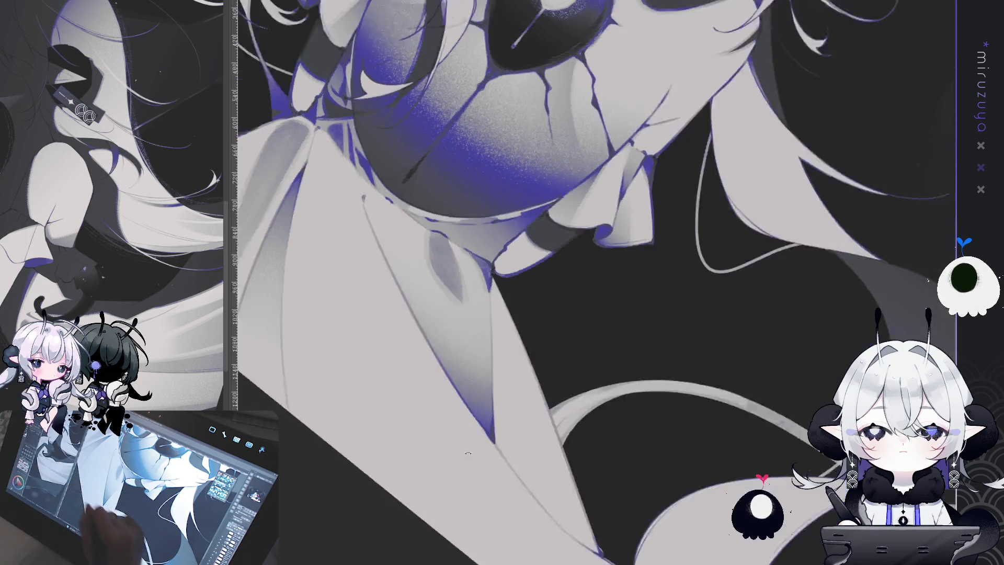
pyautogui.moveTo(522, 262); pyautogui.dragTo(592, 233)
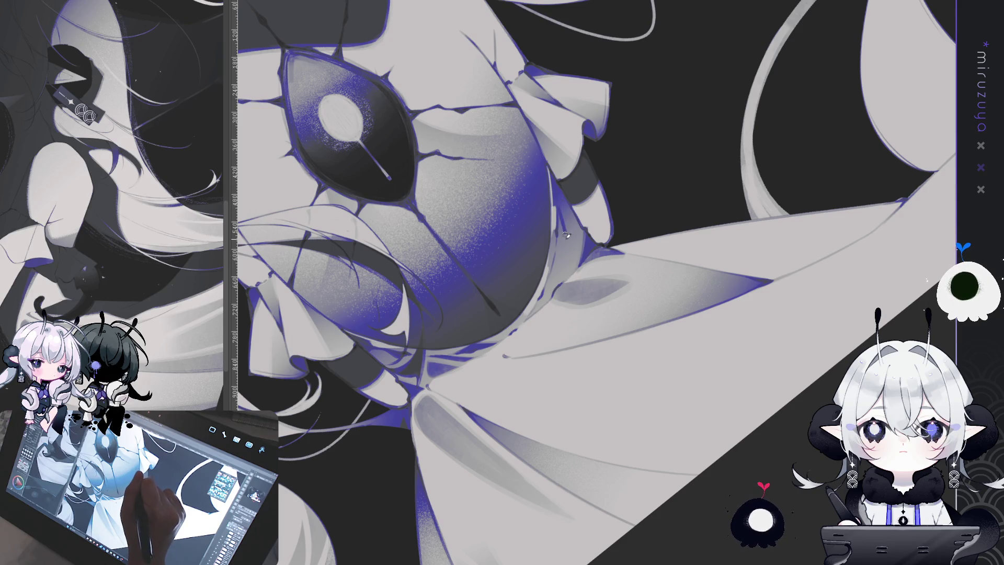
pyautogui.moveTo(561, 219); pyautogui.dragTo(562, 214)
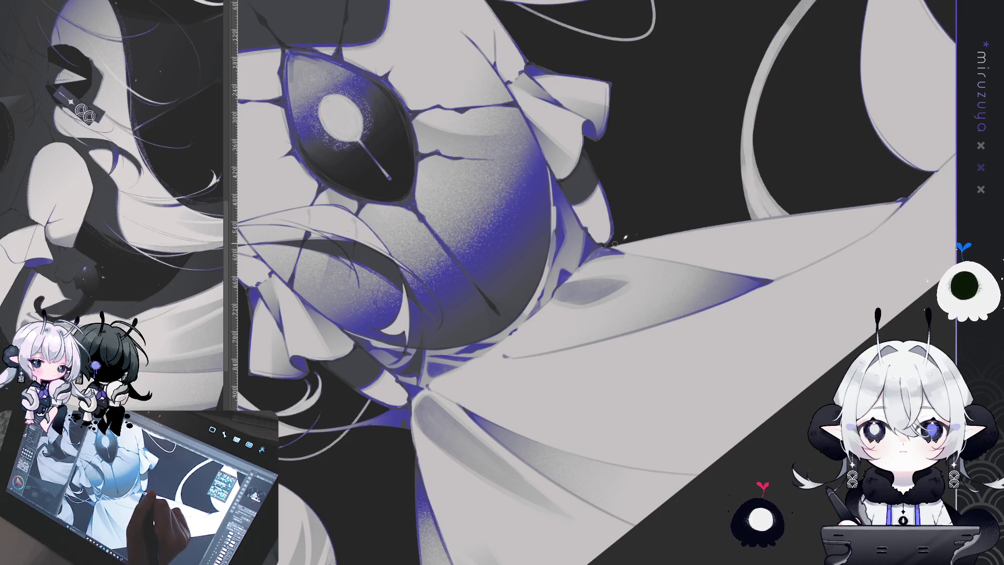
# Finish the tiny white highlight beside the torso eye and return the canvas upright
pyautogui.scroll(-5, 596, 283)
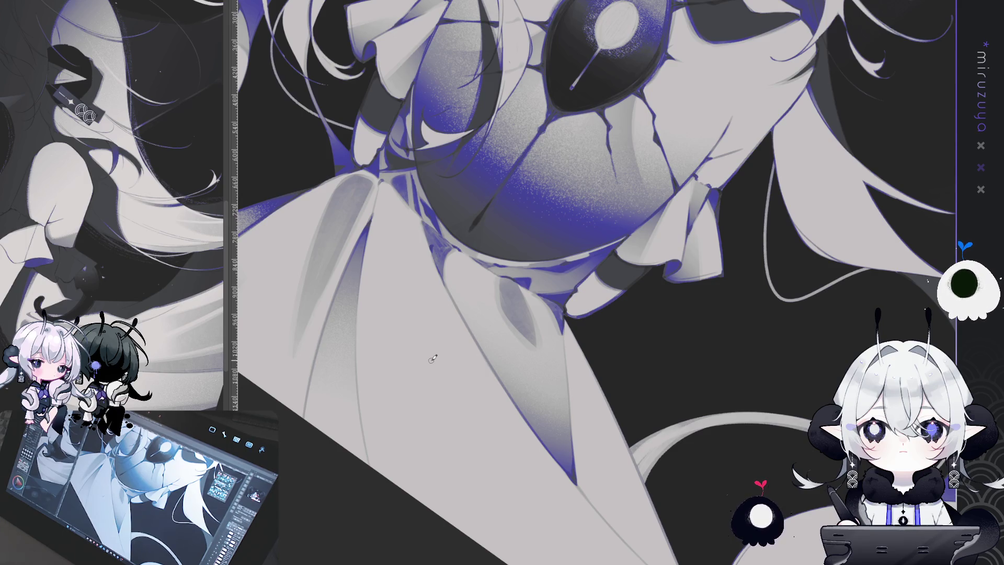
pyautogui.hotkey('ctrl', '0')
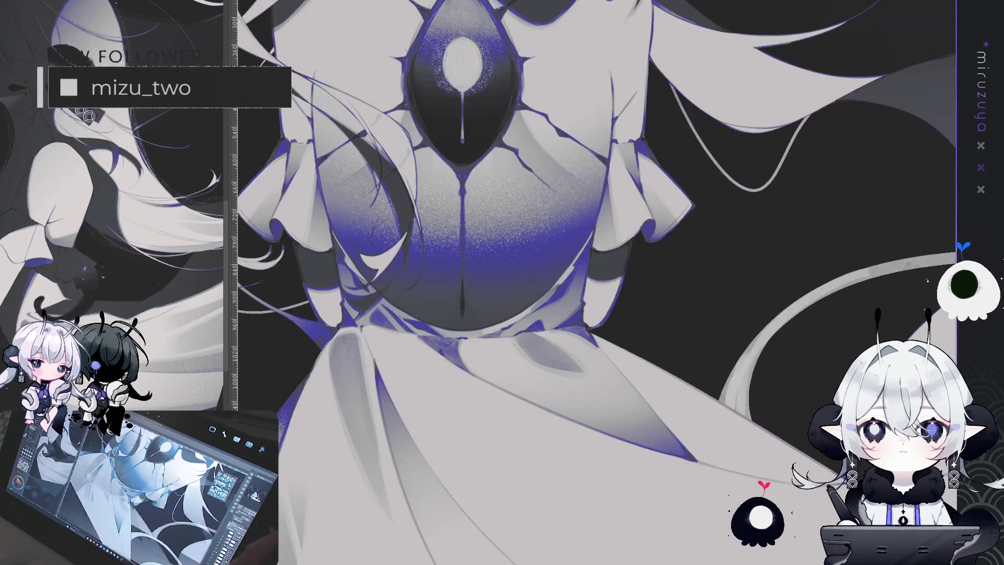
# Fit the canvas to the window with Ctrl+0 to view the complete illustration
pyautogui.hotkey('ctrl', '0')
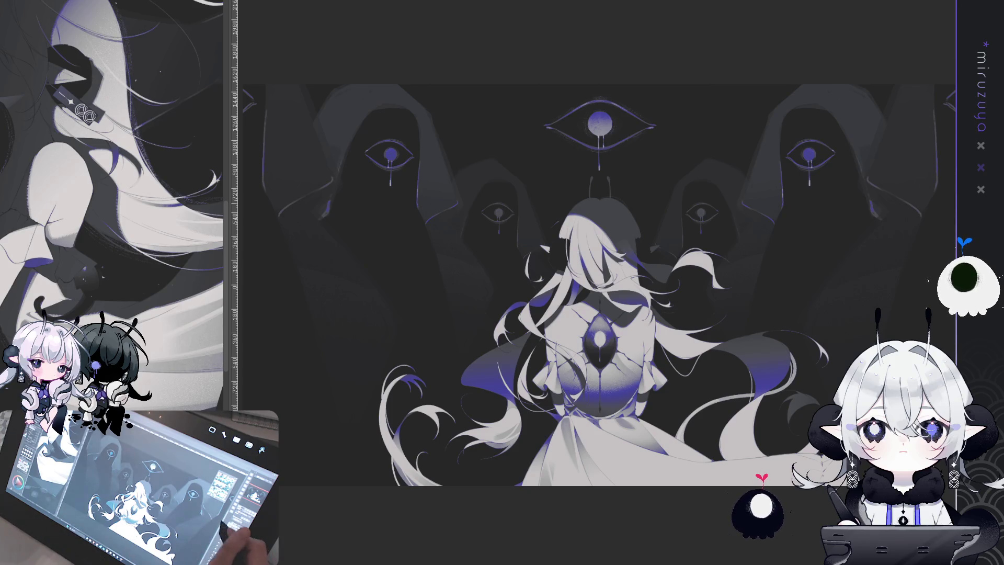
# Undo the latest shading stroke around the dress and the right-side hair
pyautogui.hotkey('ctrl', 'z')
pyautogui.hotkey('ctrl', 'z')
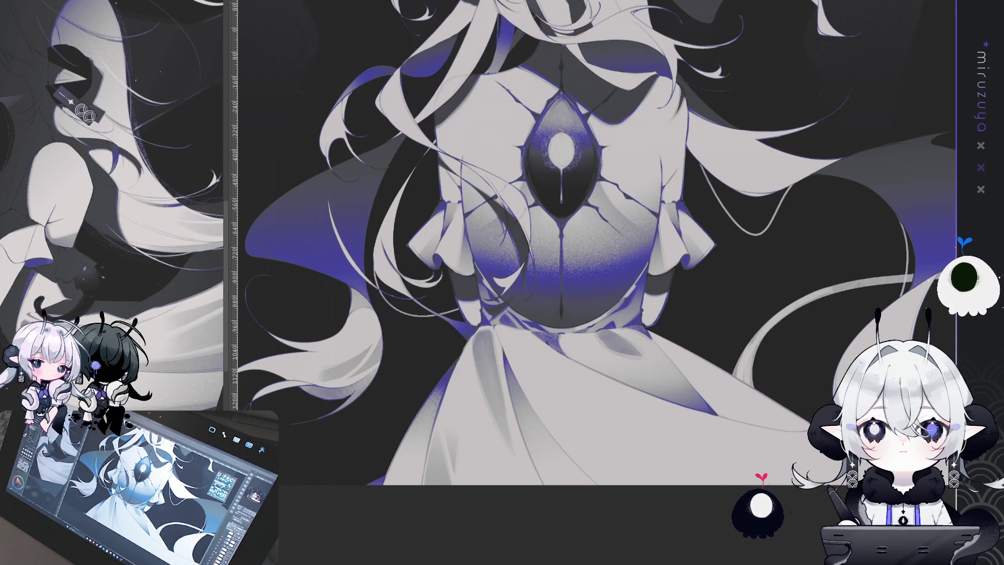
# Tilt and zoom the view onto the cracked eye torso and dress front
pyautogui.moveTo(697, 481)
pyautogui.mouseDown()
pyautogui.moveTo(677, 197)
pyautogui.moveTo(576, 272)
pyautogui.mouseUp()
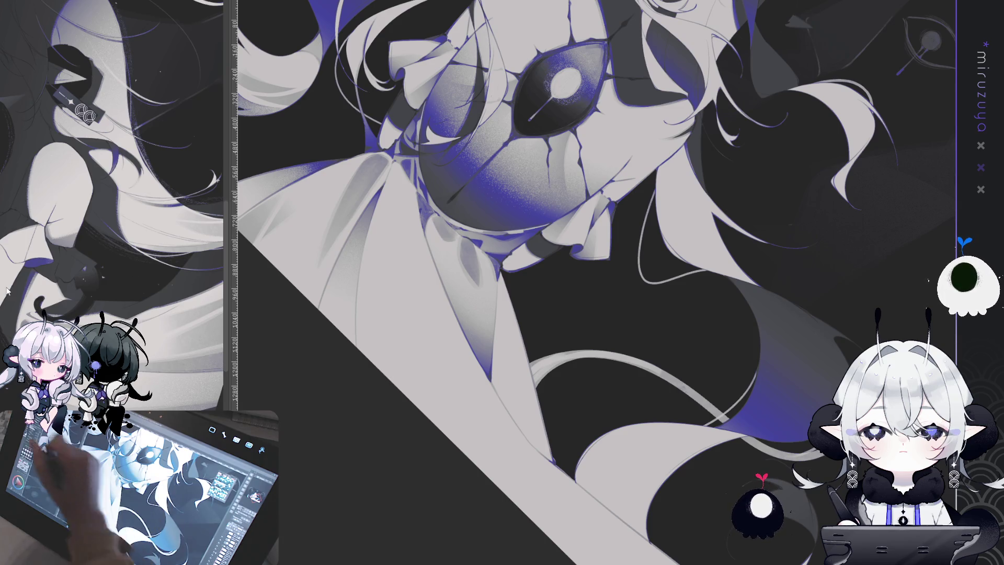
# With a smaller brush, lasso the strip along the fold and airbrush grey fading into blue
pyautogui.press('[')
pyautogui.press('[')
pyautogui.press('[')
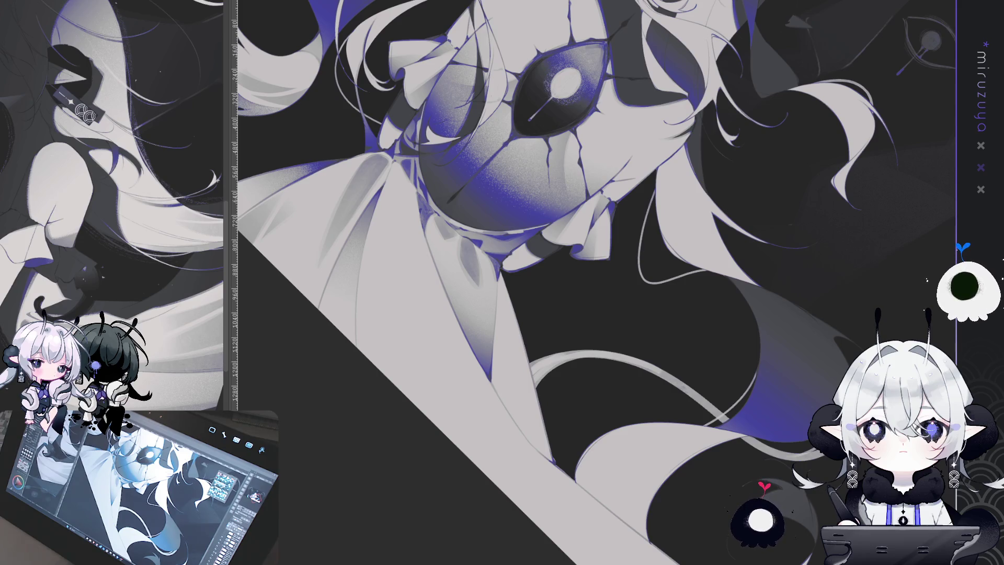
pyautogui.moveTo(592, 319)
pyautogui.mouseDown()
pyautogui.moveTo(451, 219)
pyautogui.moveTo(487, 236)
pyautogui.mouseUp()
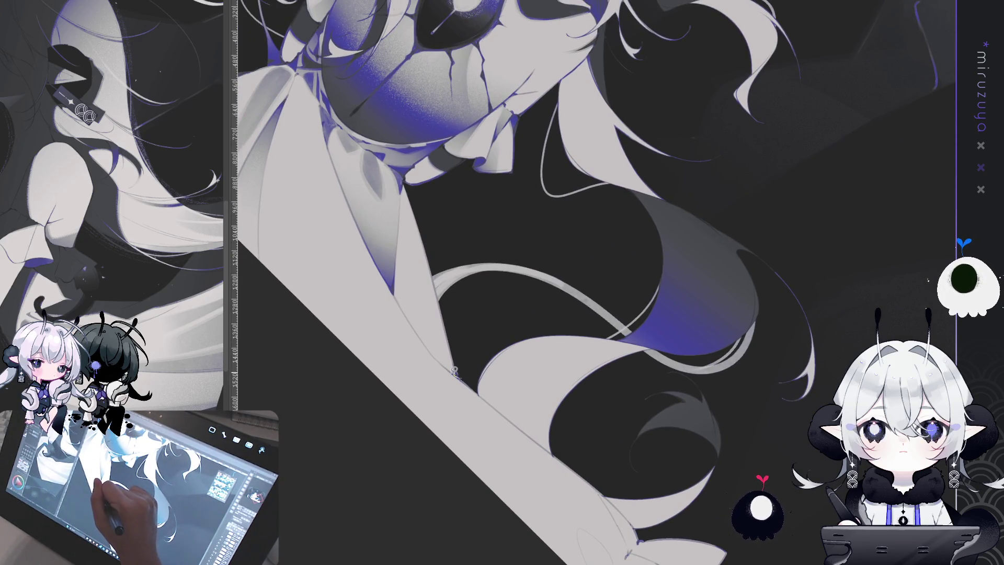
pyautogui.moveTo(408, 315); pyautogui.dragTo(396, 291)
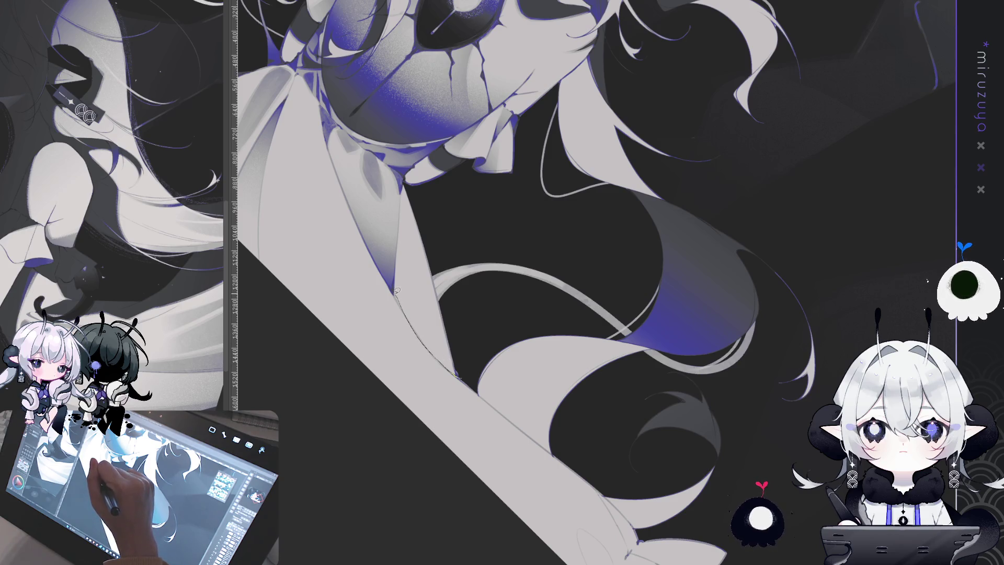
pyautogui.moveTo(401, 216); pyautogui.dragTo(403, 186)
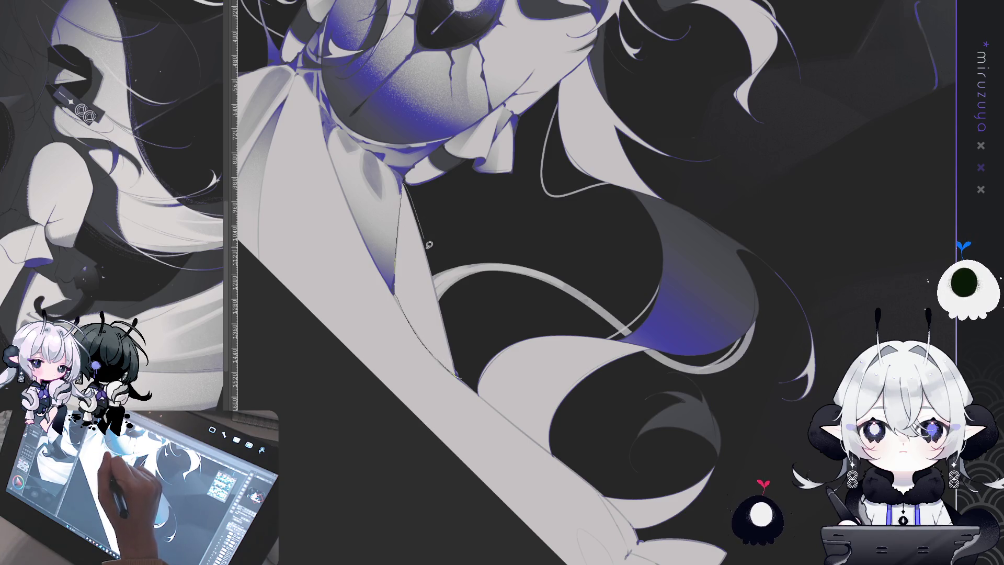
pyautogui.moveTo(434, 271); pyautogui.dragTo(462, 373)
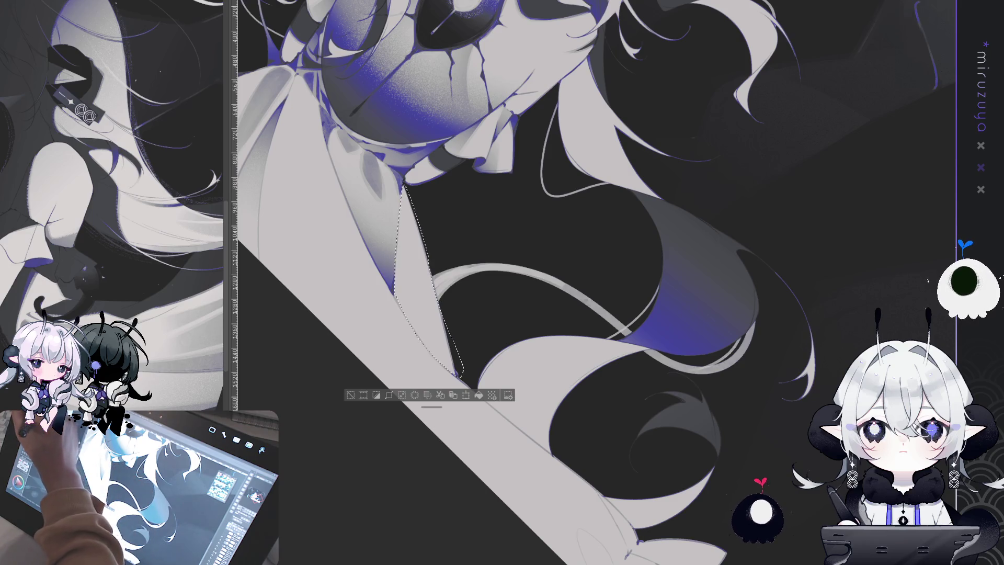
pyautogui.moveTo(418, 235)
pyautogui.mouseDown()
pyautogui.moveTo(449, 366)
pyautogui.moveTo(419, 303)
pyautogui.mouseUp()
pyautogui.hotkey('ctrl', 'd')
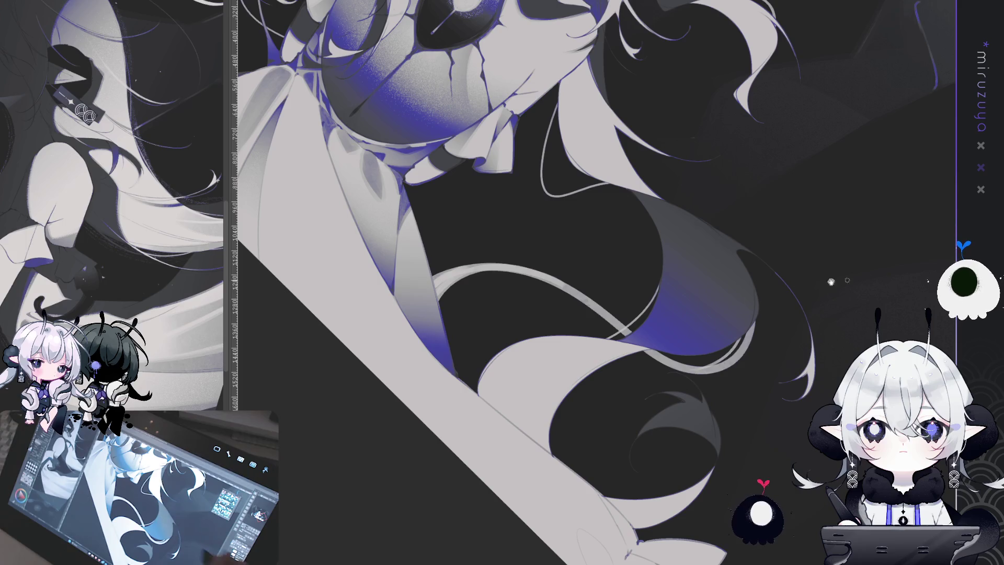
# Airbrush a soft grey band down the tilted dress toward its diagonal lower edge
pyautogui.moveTo(831, 282); pyautogui.dragTo(679, 293)
pyautogui.moveTo(575, 261); pyautogui.dragTo(494, 247)
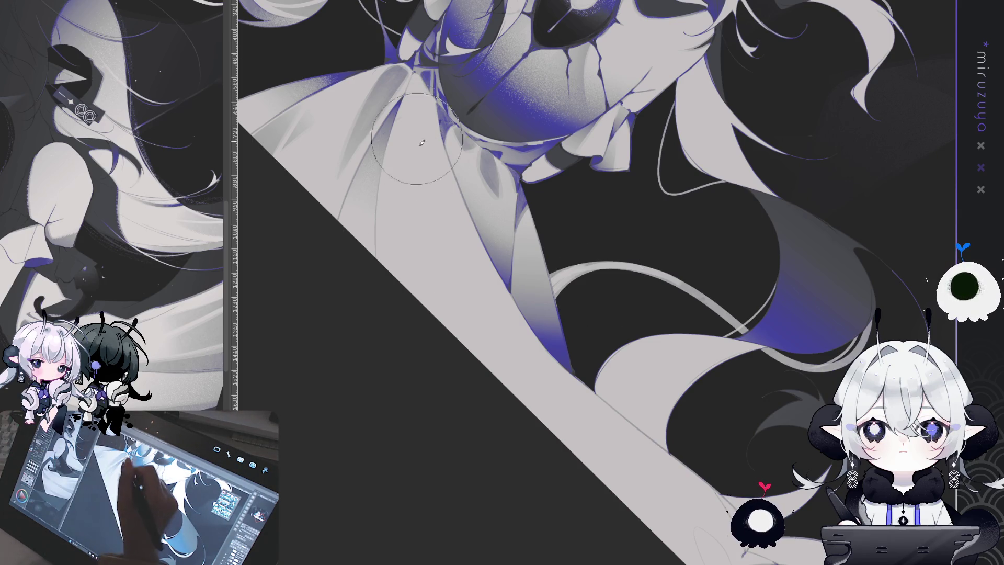
pyautogui.moveTo(412, 150); pyautogui.dragTo(421, 324)
pyautogui.moveTo(413, 272); pyautogui.dragTo(429, 329)
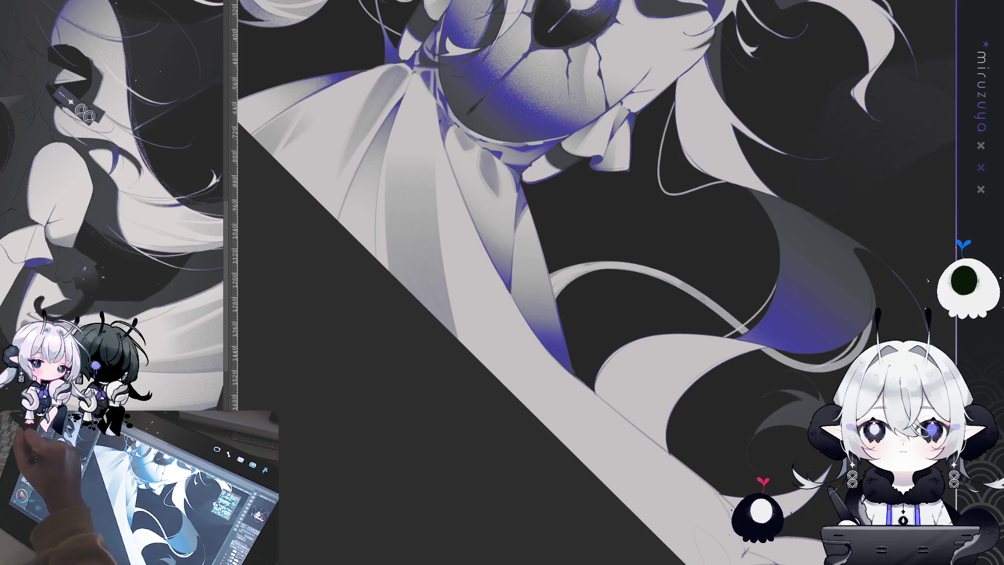
pyautogui.moveTo(432, 147); pyautogui.dragTo(372, 202)
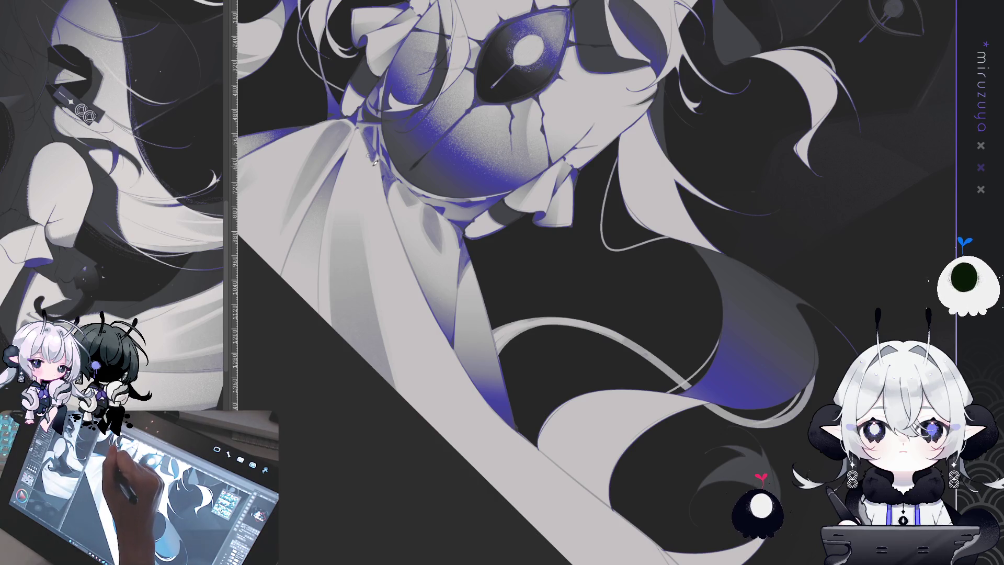
pyautogui.moveTo(690, 358)
pyautogui.mouseDown()
pyautogui.moveTo(607, 198)
pyautogui.moveTo(59, 306)
pyautogui.mouseUp()
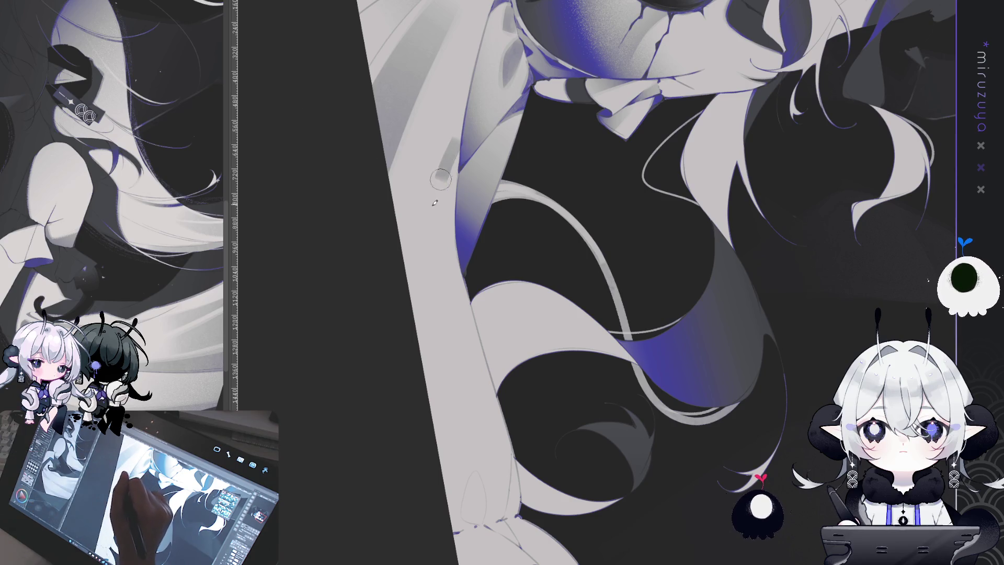
# Brush grey shading along the long hair strand's edge beside the purple area
pyautogui.moveTo(441, 178); pyautogui.dragTo(468, 298)
pyautogui.moveTo(444, 240); pyautogui.dragTo(471, 304)
pyautogui.moveTo(442, 162); pyautogui.dragTo(445, 236)
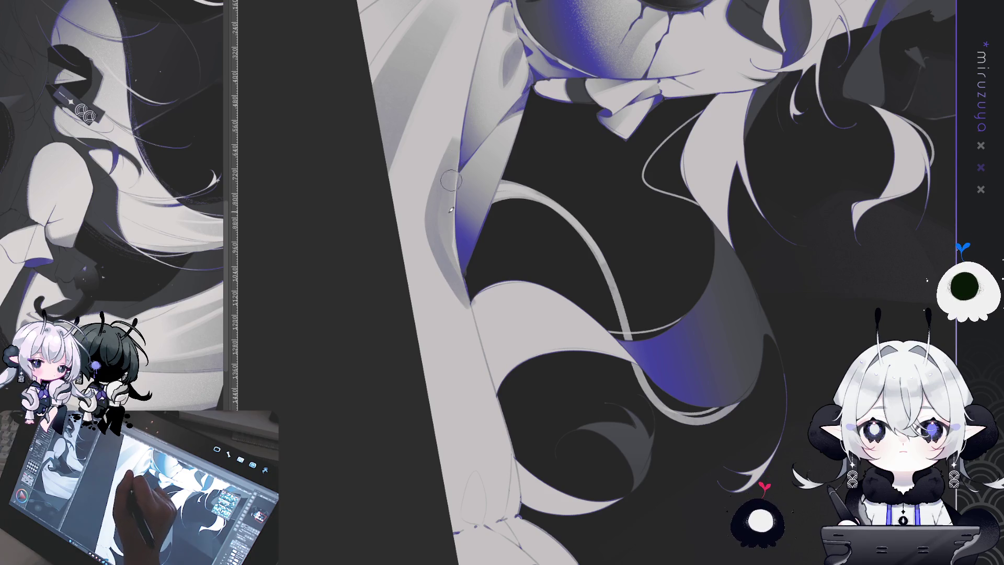
pyautogui.moveTo(442, 166); pyautogui.dragTo(454, 242)
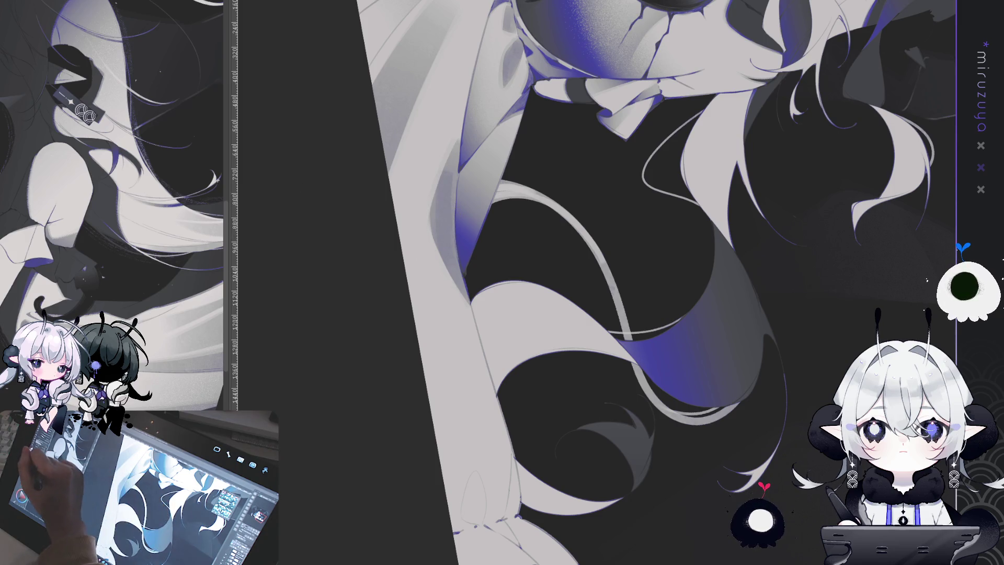
# Enlarge the brush and blend lighter grey over the hair edge for smoother tones
pyautogui.press(']')
pyautogui.moveTo(453, 135); pyautogui.dragTo(450, 272)
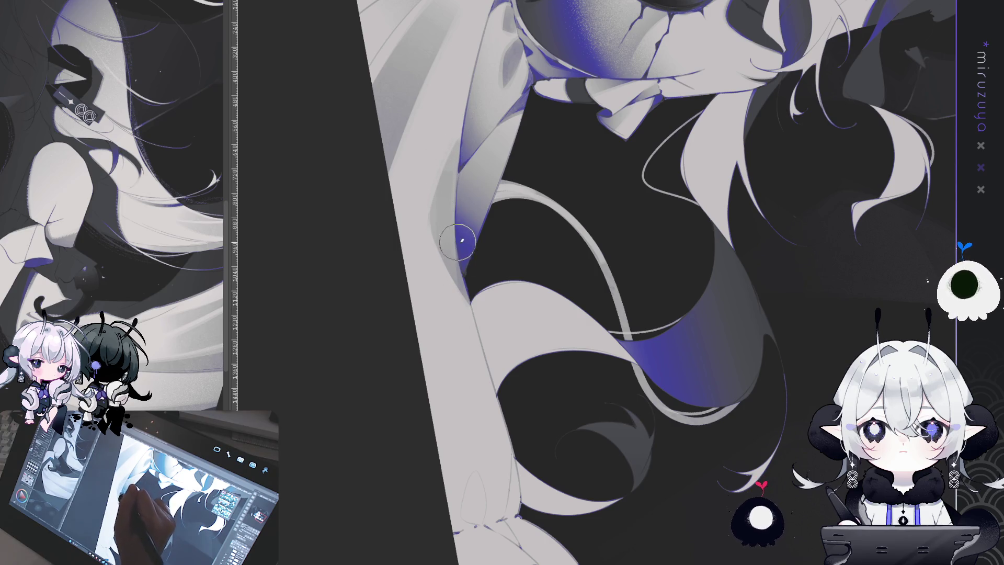
pyautogui.scroll(-5, 458, 241)
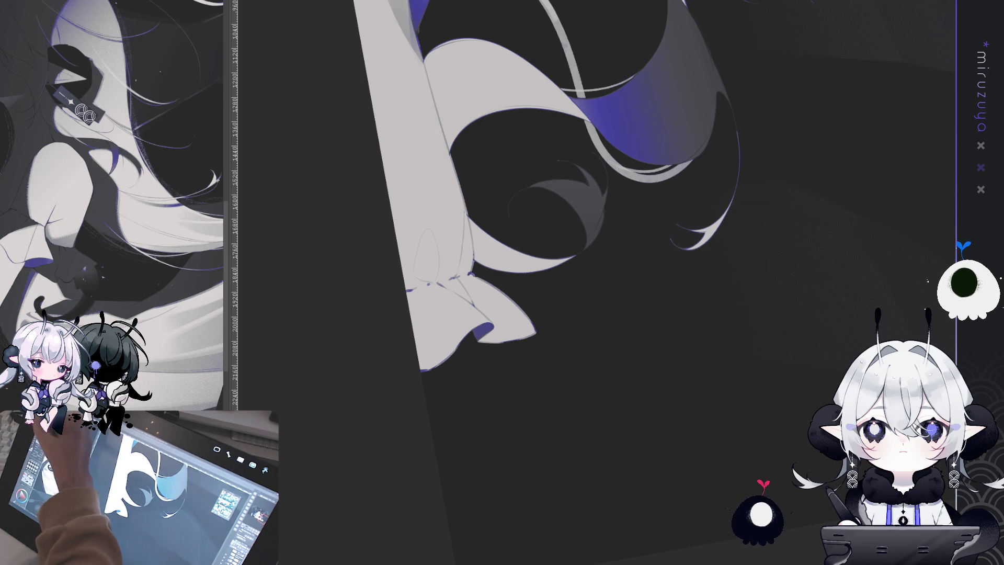
pyautogui.scroll(2, 563, 184)
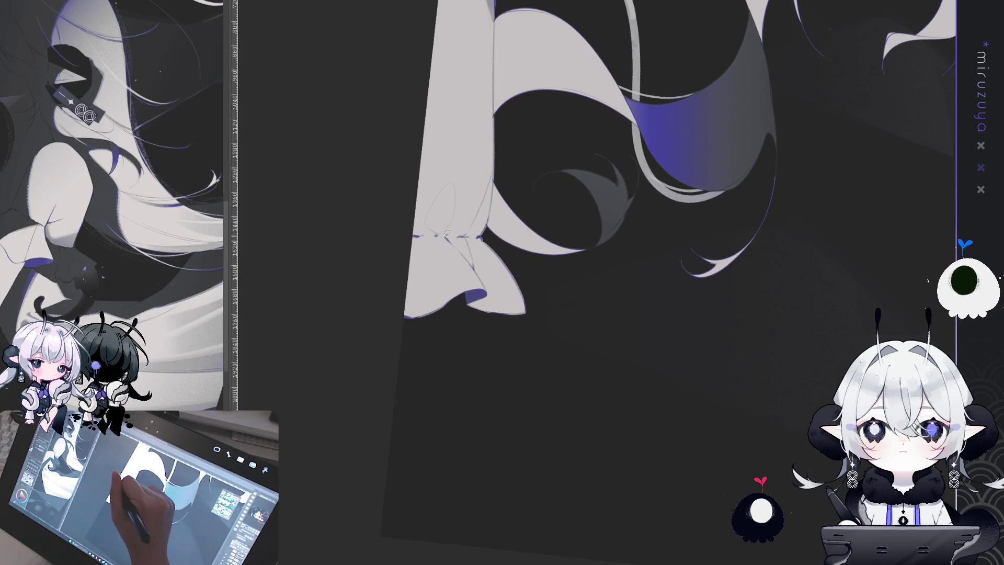
# Lasso a small triangle under the ribbon knot, paint it purple-blue, and deselect
pyautogui.moveTo(446, 237); pyautogui.dragTo(475, 267)
pyautogui.moveTo(468, 232); pyautogui.dragTo(468, 234)
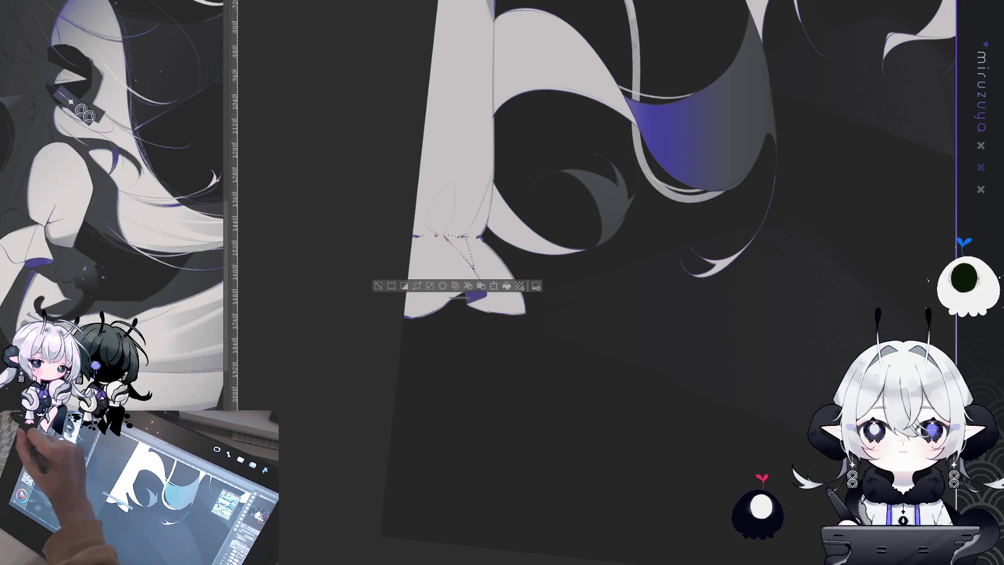
pyautogui.moveTo(456, 245); pyautogui.dragTo(487, 296)
pyautogui.moveTo(450, 233); pyautogui.dragTo(478, 303)
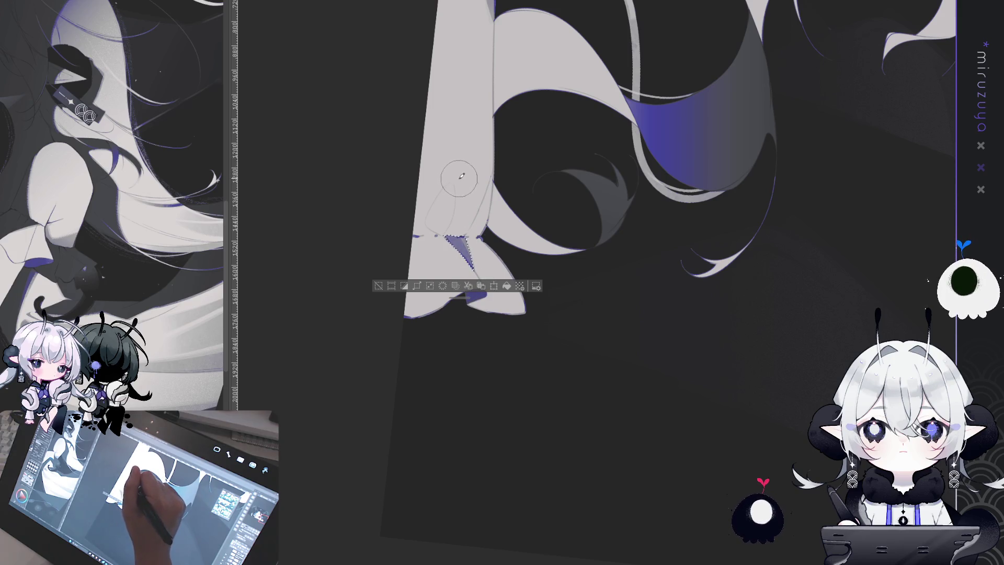
pyautogui.click(392, 288)
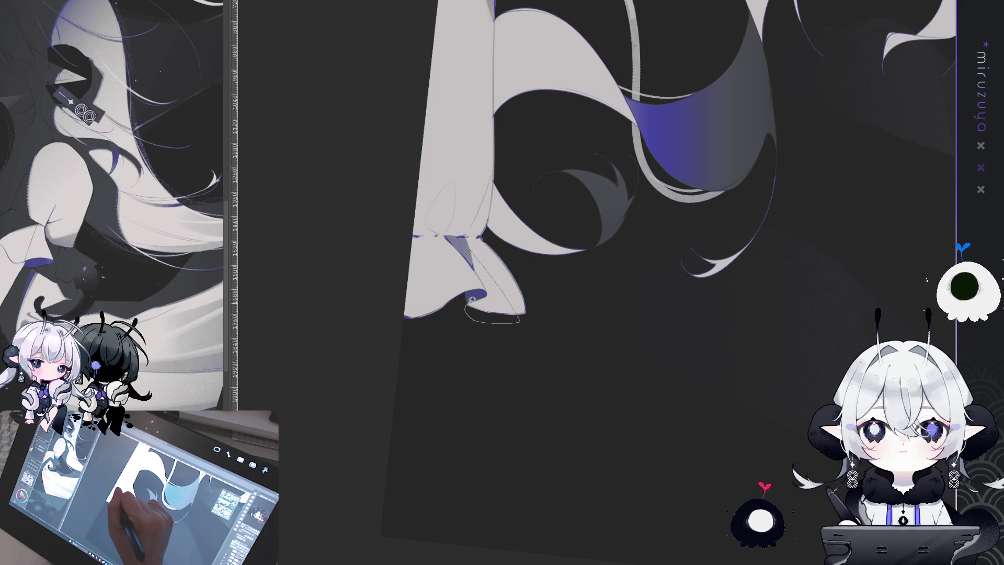
# Lasso the ribbon's hanging fold and airbrush darker grey with purple along its bottom
pyautogui.moveTo(480, 270); pyautogui.dragTo(472, 253)
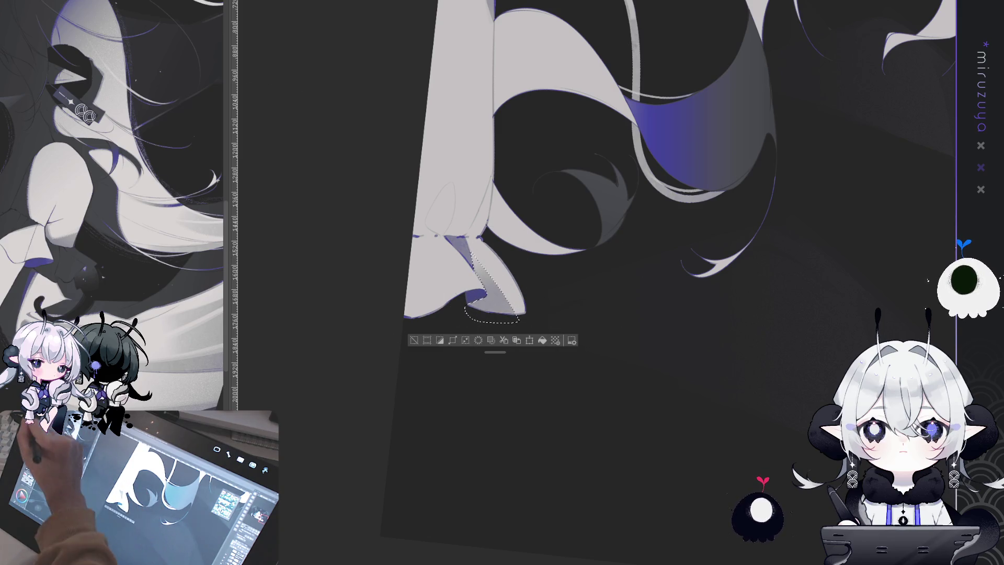
pyautogui.moveTo(504, 308); pyautogui.dragTo(491, 253)
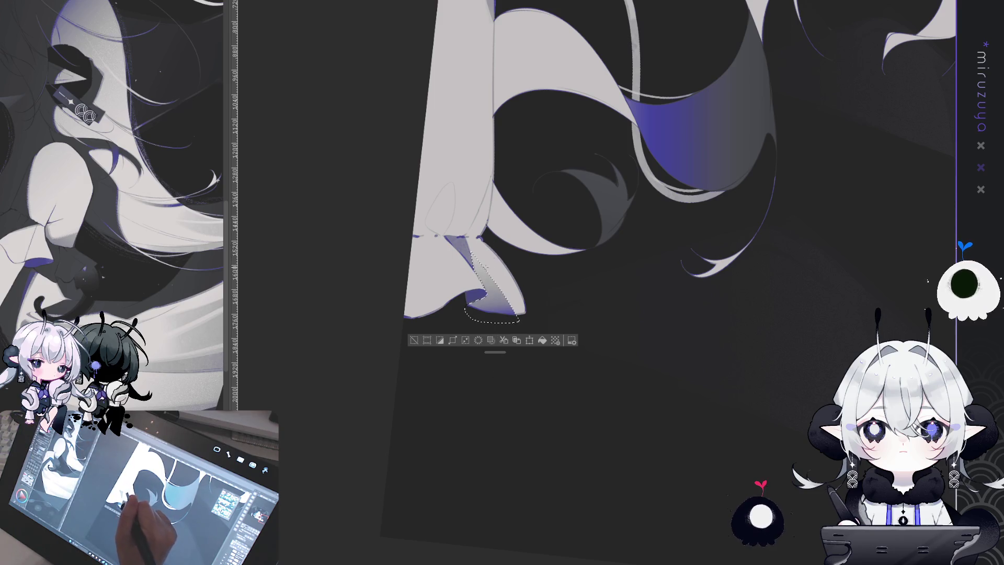
pyautogui.hotkey('ctrl', 'd')
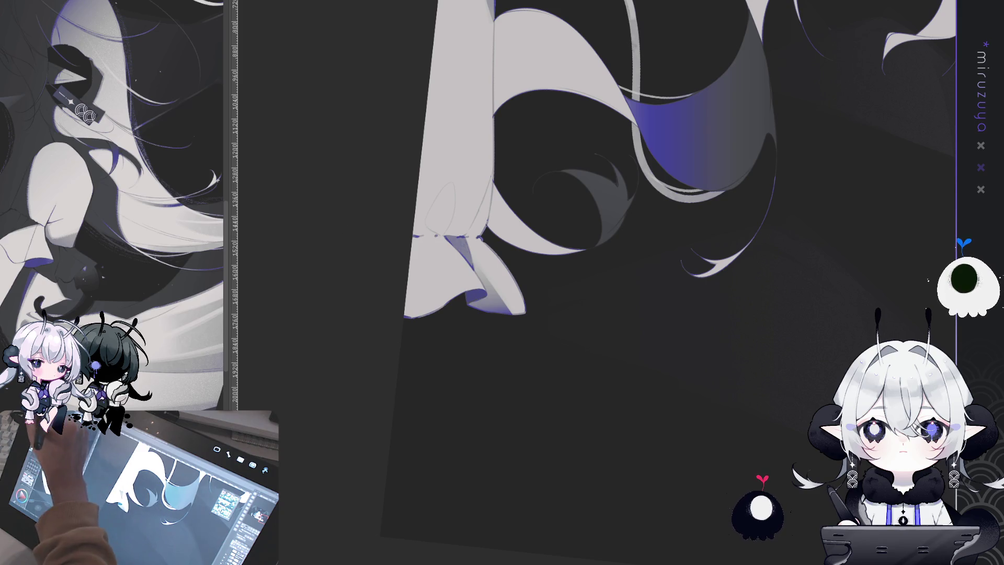
pyautogui.moveTo(324, 410)
pyautogui.mouseDown()
pyautogui.moveTo(701, 444)
pyautogui.moveTo(633, 274)
pyautogui.mouseUp()
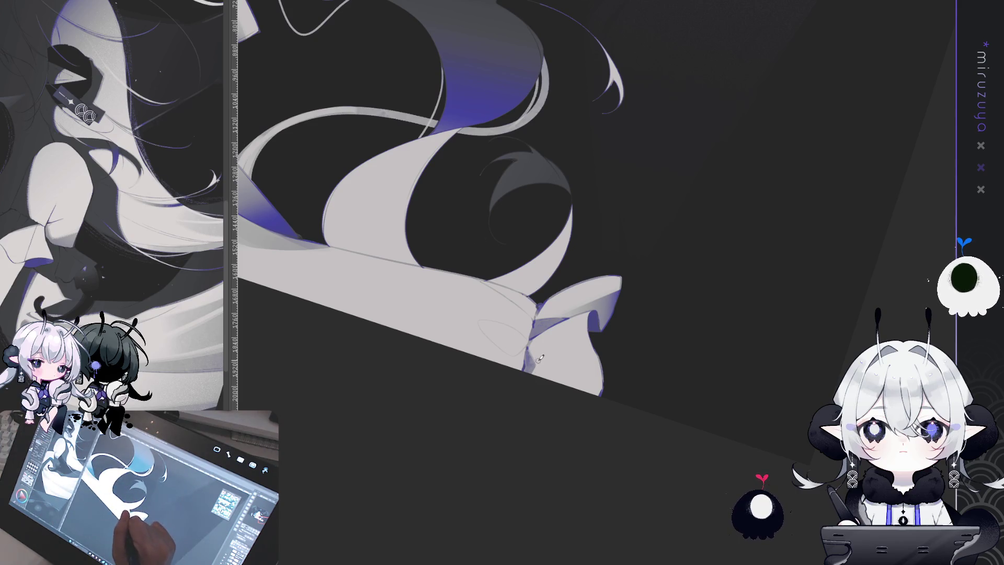
# Airbrush grey shading onto the ribbon's left loop
pyautogui.moveTo(559, 336)
pyautogui.mouseDown()
pyautogui.moveTo(694, 385)
pyautogui.moveTo(668, 416)
pyautogui.mouseUp()
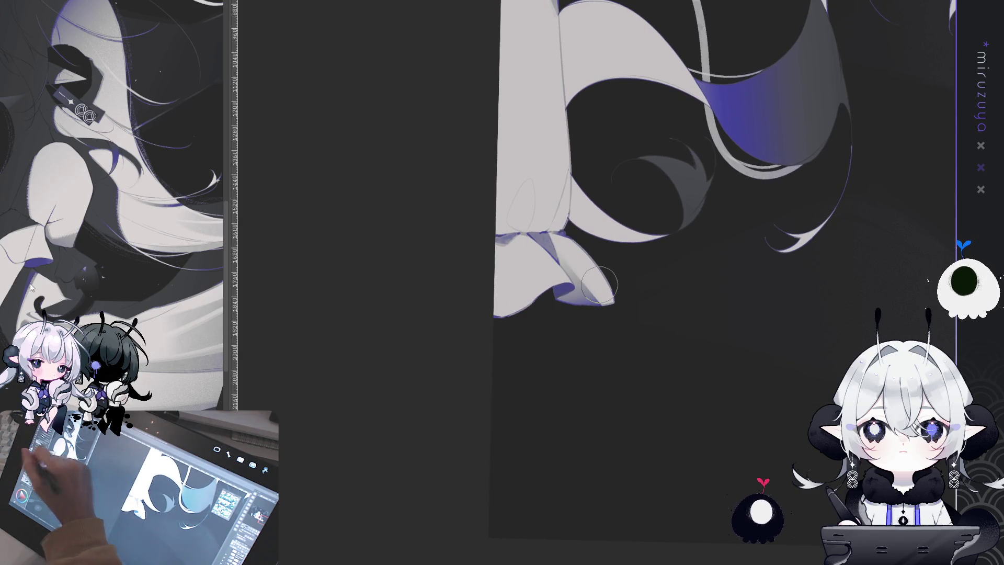
pyautogui.moveTo(503, 272); pyautogui.dragTo(487, 254)
pyautogui.moveTo(511, 314); pyautogui.dragTo(481, 242)
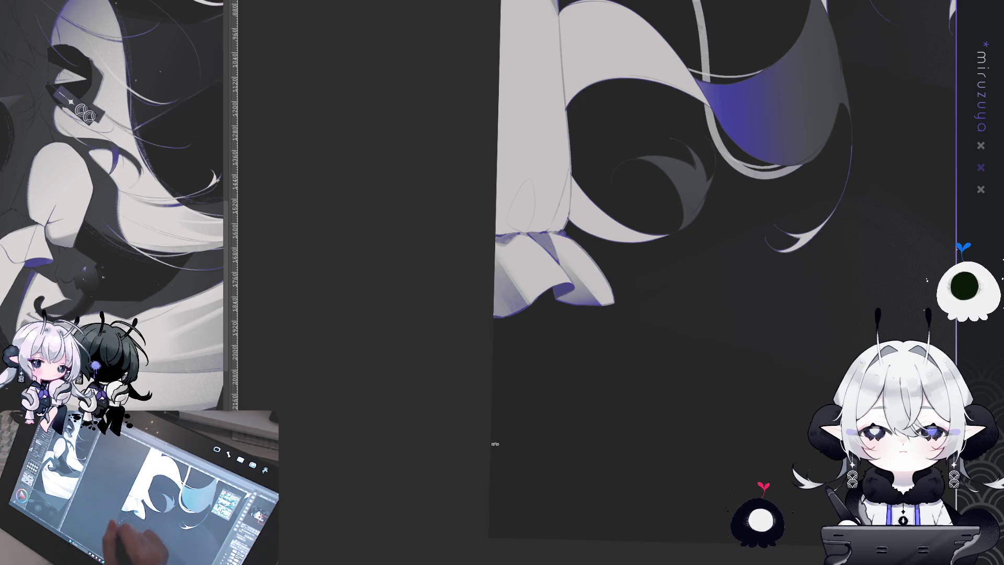
# Draw a thin crease line on the ribbon tail and lasso the tail area
pyautogui.moveTo(545, 311); pyautogui.dragTo(471, 366)
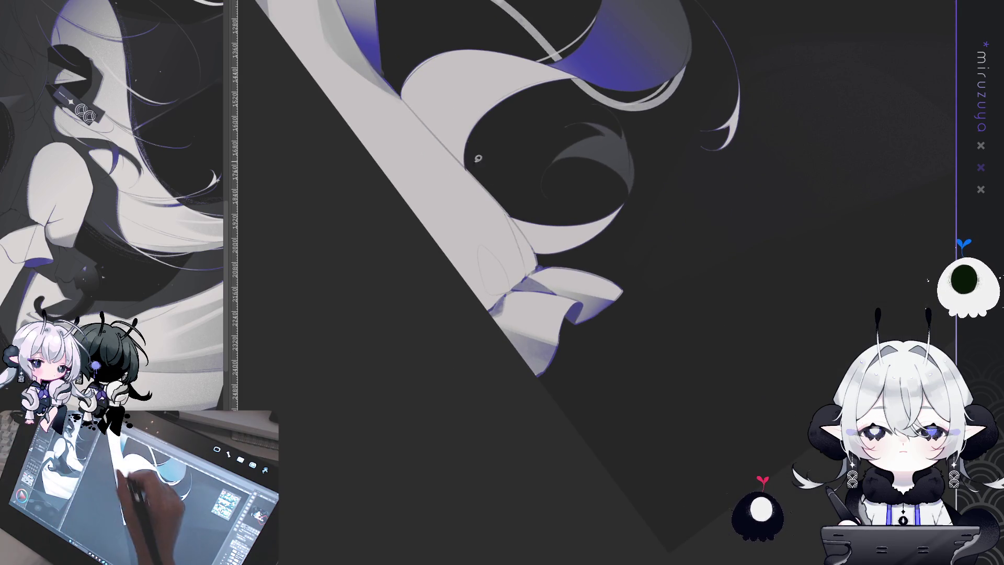
pyautogui.moveTo(521, 243); pyautogui.dragTo(503, 198)
pyautogui.moveTo(539, 258); pyautogui.dragTo(538, 264)
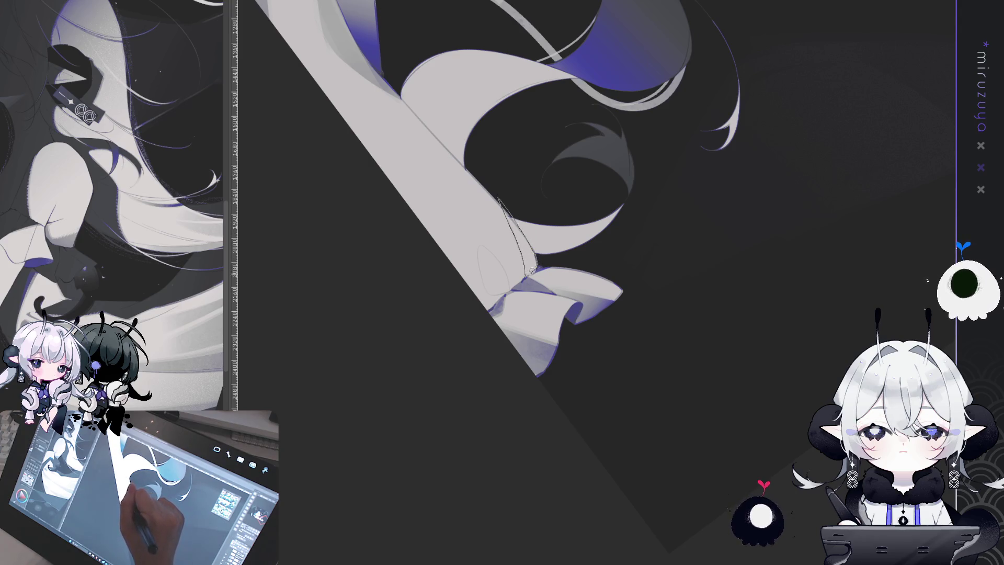
pyautogui.moveTo(575, 366)
pyautogui.mouseDown()
pyautogui.moveTo(654, 313)
pyautogui.moveTo(731, 229)
pyautogui.mouseUp()
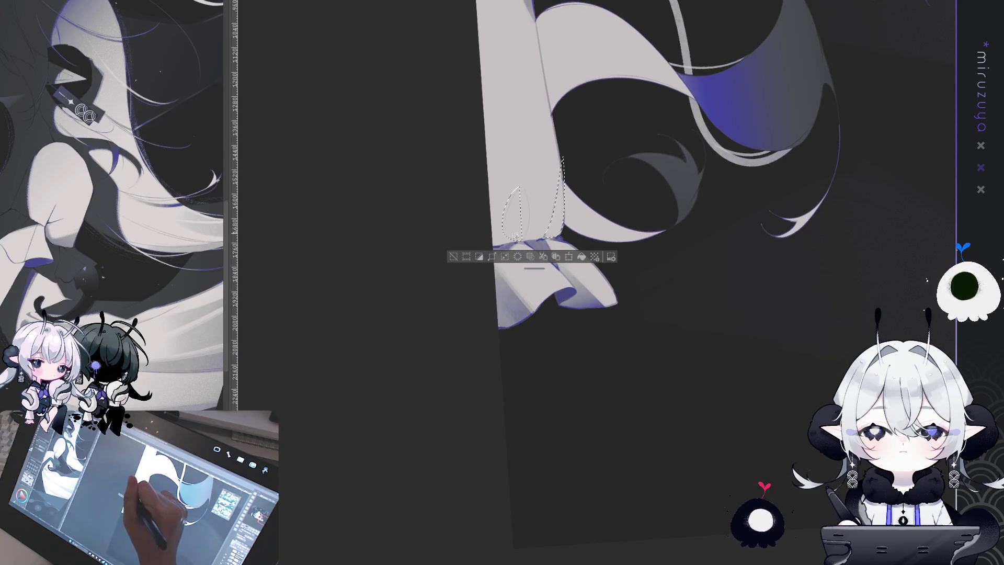
# Select the two fold shapes above the ruffled hem and fill both with grey
pyautogui.moveTo(521, 189)
pyautogui.mouseDown()
pyautogui.moveTo(504, 233)
pyautogui.moveTo(525, 238)
pyautogui.mouseUp()
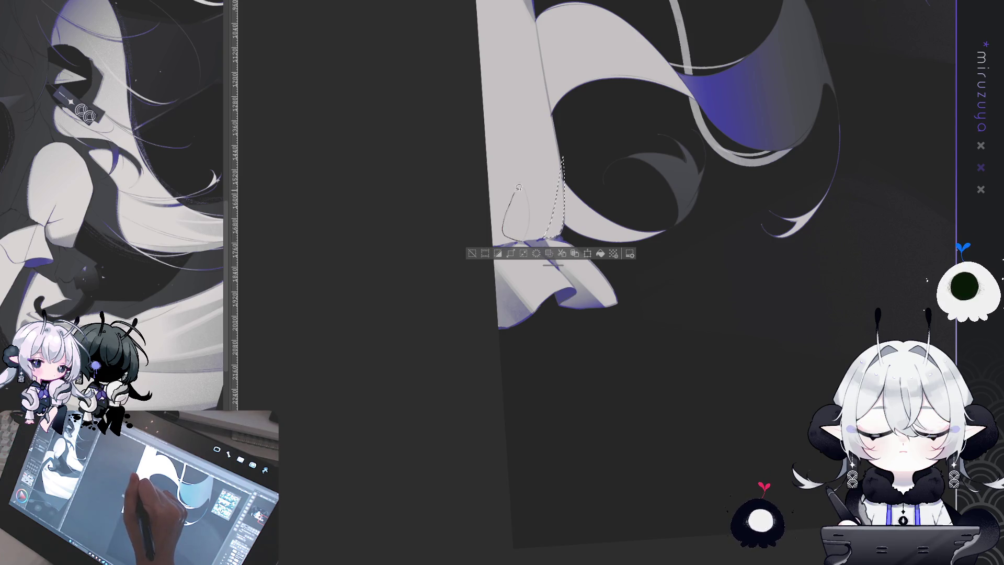
pyautogui.moveTo(524, 239); pyautogui.dragTo(522, 241)
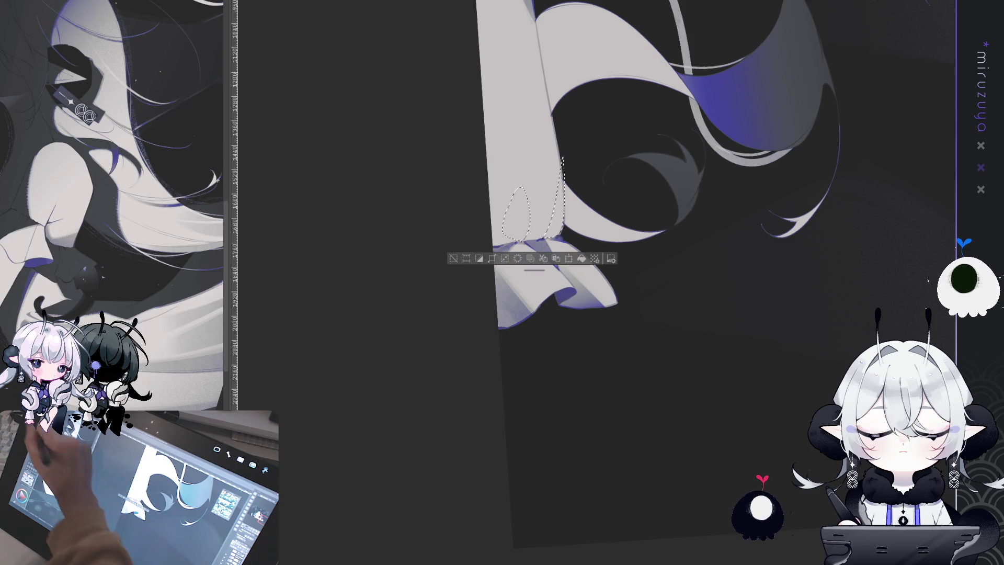
pyautogui.click(581, 260)
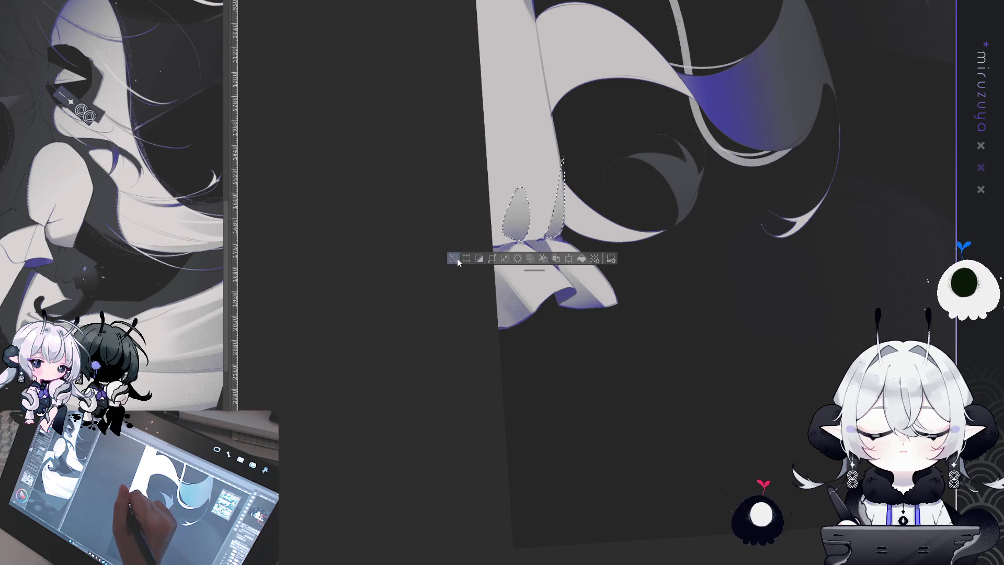
pyautogui.hotkey('ctrl', 'd')
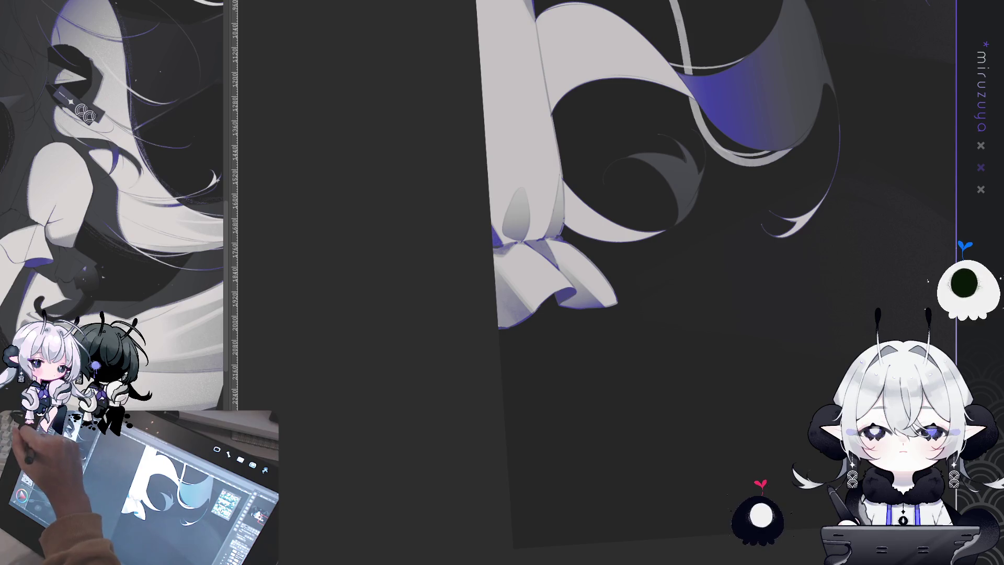
pyautogui.moveTo(571, 215)
pyautogui.mouseDown()
pyautogui.moveTo(518, 293)
pyautogui.moveTo(508, 282)
pyautogui.mouseUp()
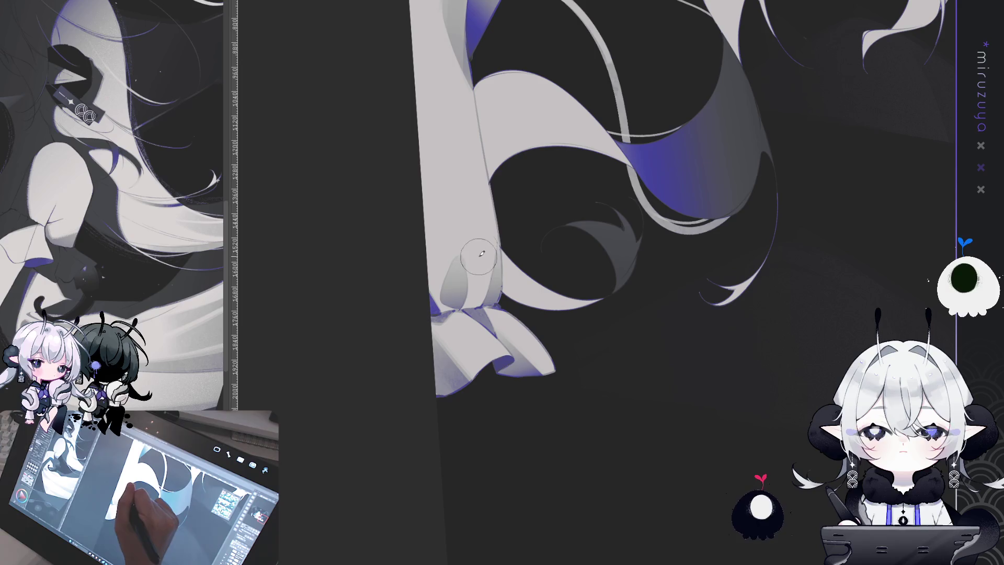
# Paint two soft grey shading strokes down the edge of the white hair strand
pyautogui.moveTo(471, 149)
pyautogui.mouseDown()
pyautogui.moveTo(461, 225)
pyautogui.moveTo(481, 204)
pyautogui.moveTo(478, 214)
pyautogui.mouseUp()
pyautogui.moveTo(478, 170); pyautogui.dragTo(479, 243)
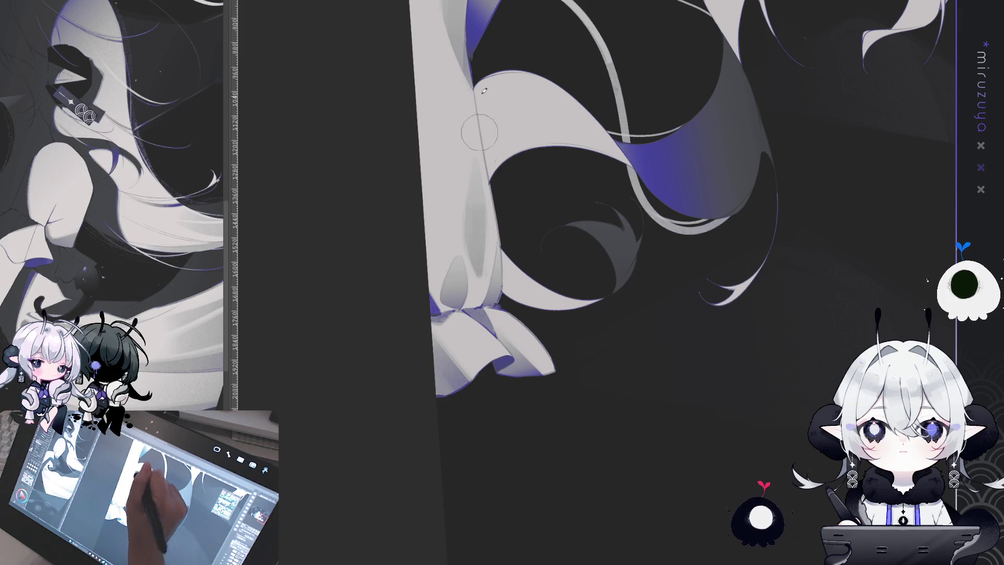
pyautogui.moveTo(556, 137); pyautogui.dragTo(552, 174)
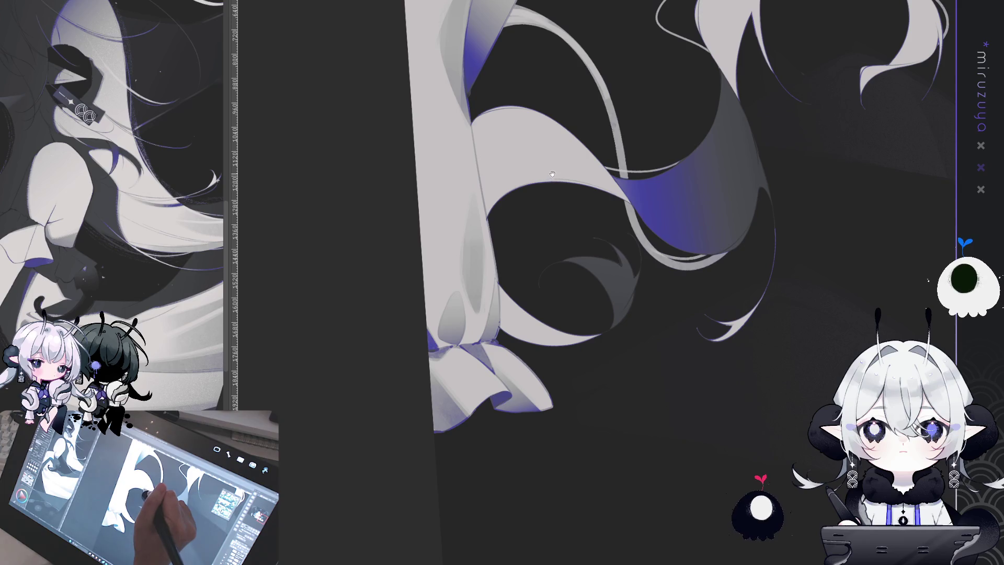
pyautogui.hotkey('ctrl', '-')
pyautogui.hotkey('ctrl', '-')
pyautogui.hotkey('ctrl', '-')
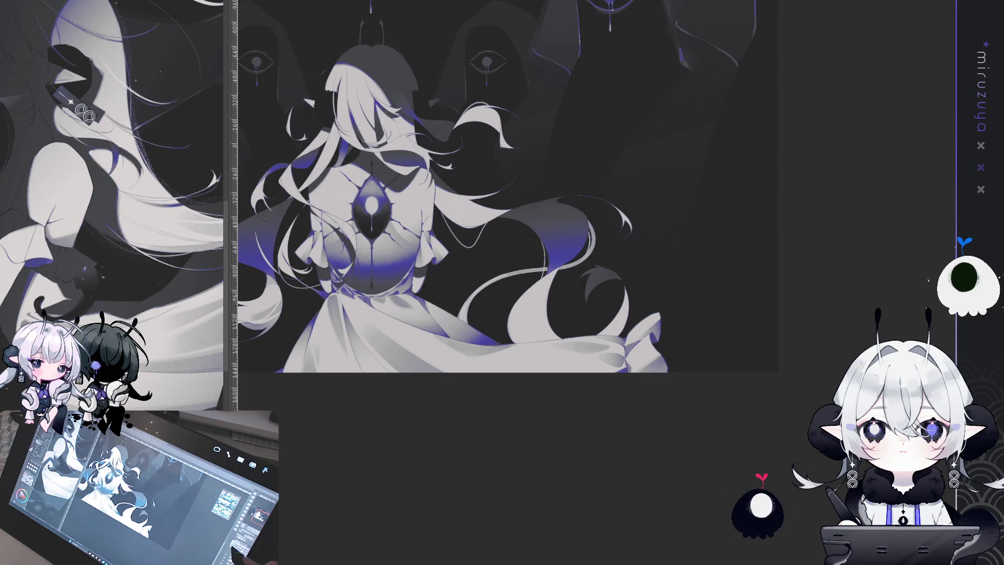
# Sweep blue-violet gradients upward over the lower right skirt and its bottom edge
pyautogui.moveTo(705, 326); pyautogui.dragTo(760, 230)
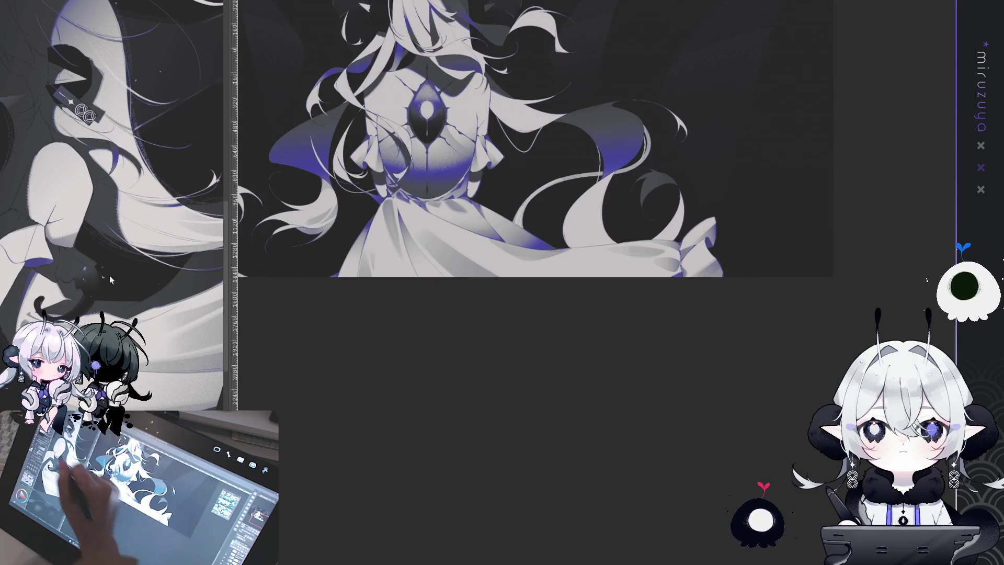
pyautogui.moveTo(594, 396); pyautogui.dragTo(541, 197)
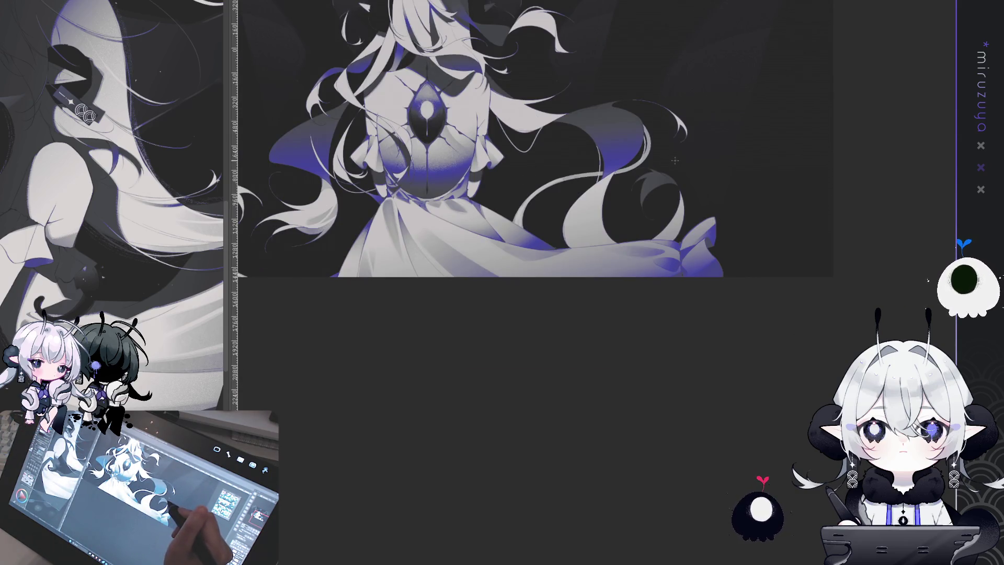
pyautogui.moveTo(773, 348)
pyautogui.mouseDown()
pyautogui.moveTo(672, 255)
pyautogui.moveTo(678, 221)
pyautogui.mouseUp()
pyautogui.moveTo(688, 340); pyautogui.dragTo(648, 262)
pyautogui.moveTo(621, 515); pyautogui.dragTo(621, 287)
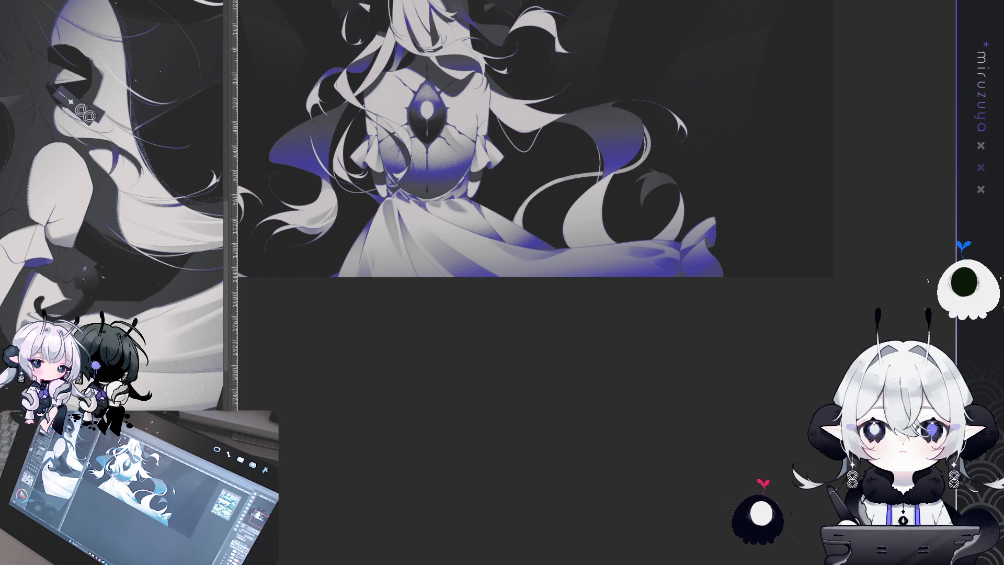
pyautogui.hotkey('ctrl', '+')
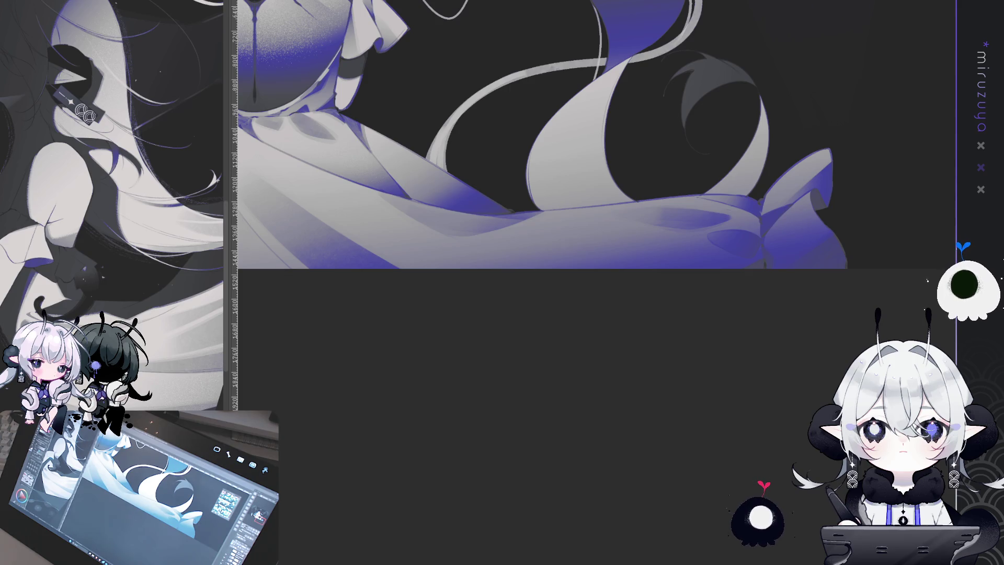
pyautogui.scroll(5, 575, 209)
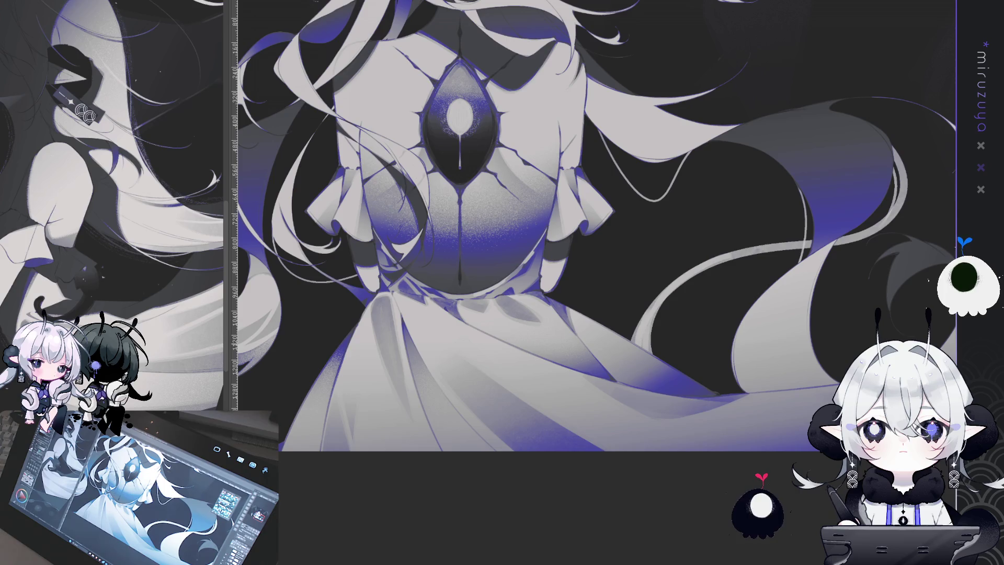
pyautogui.hotkey('ctrl', 'z')
pyautogui.hotkey('ctrl', 'y')
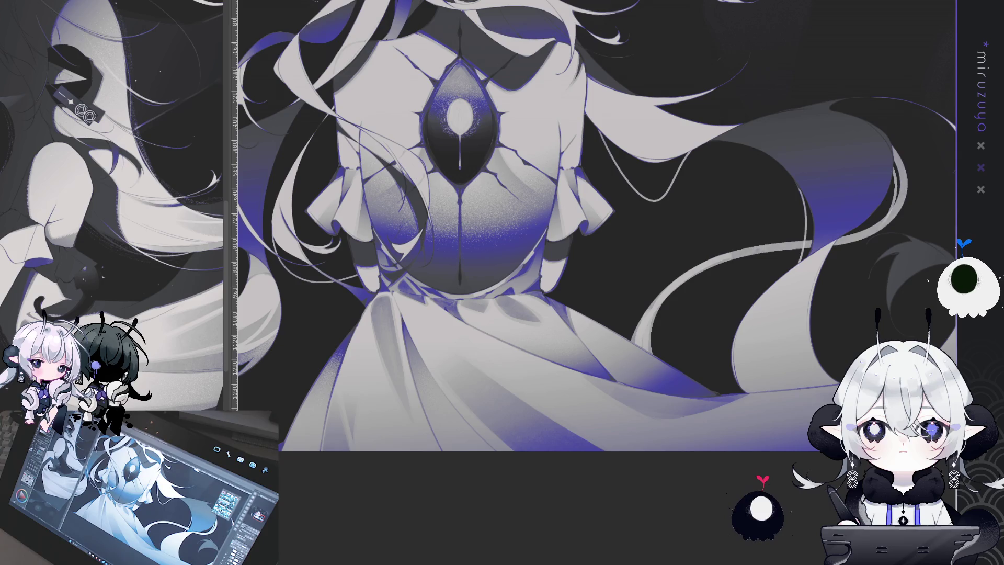
pyautogui.hotkey('ctrl', '+')
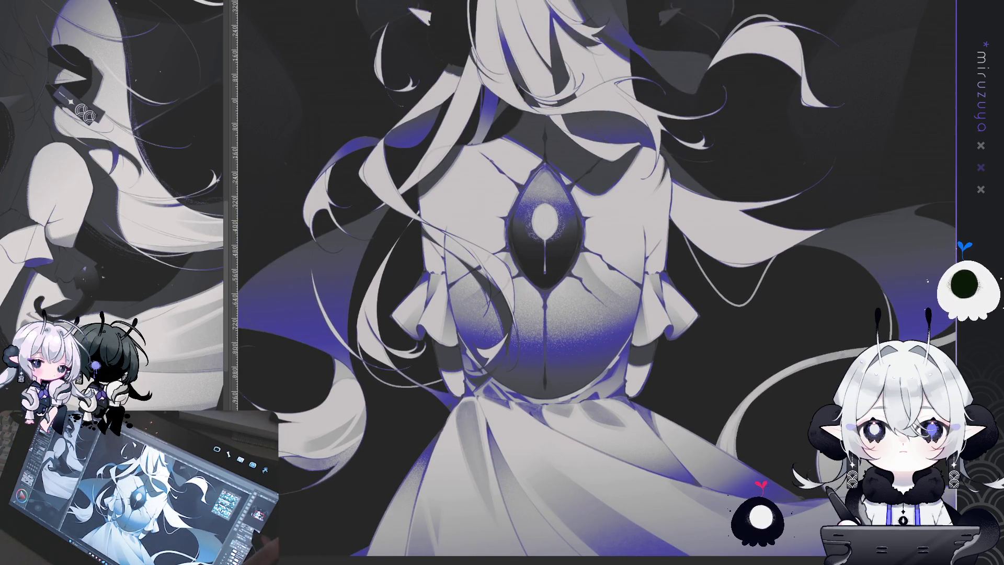
pyautogui.hotkey('ctrl', '+')
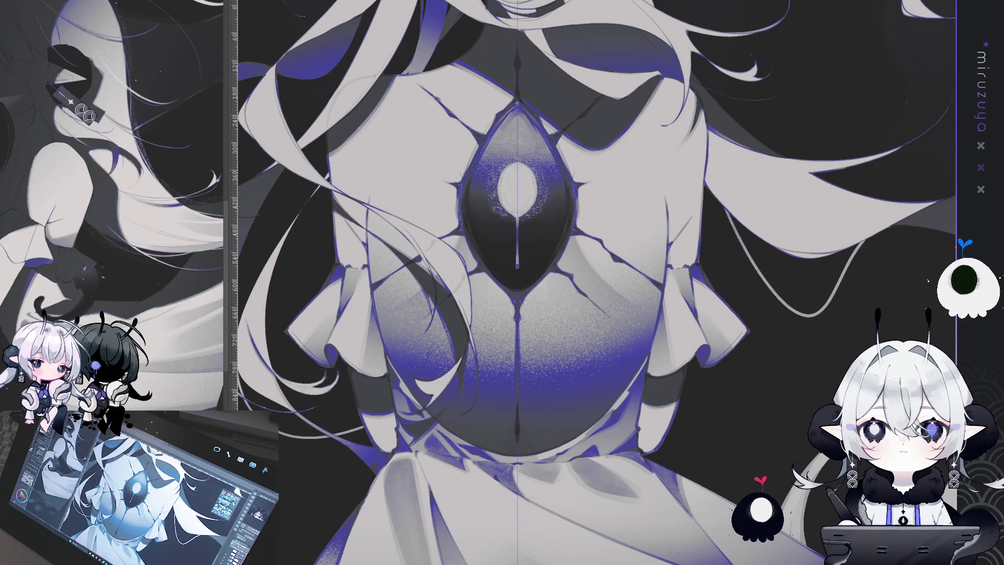
pyautogui.moveTo(654, 129); pyautogui.dragTo(575, 156)
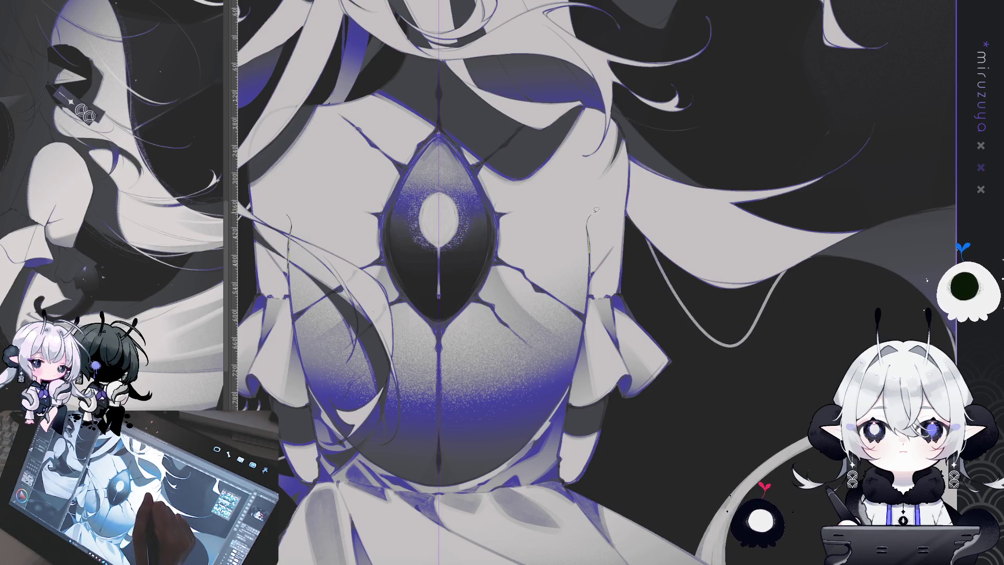
pyautogui.moveTo(614, 246); pyautogui.dragTo(591, 275)
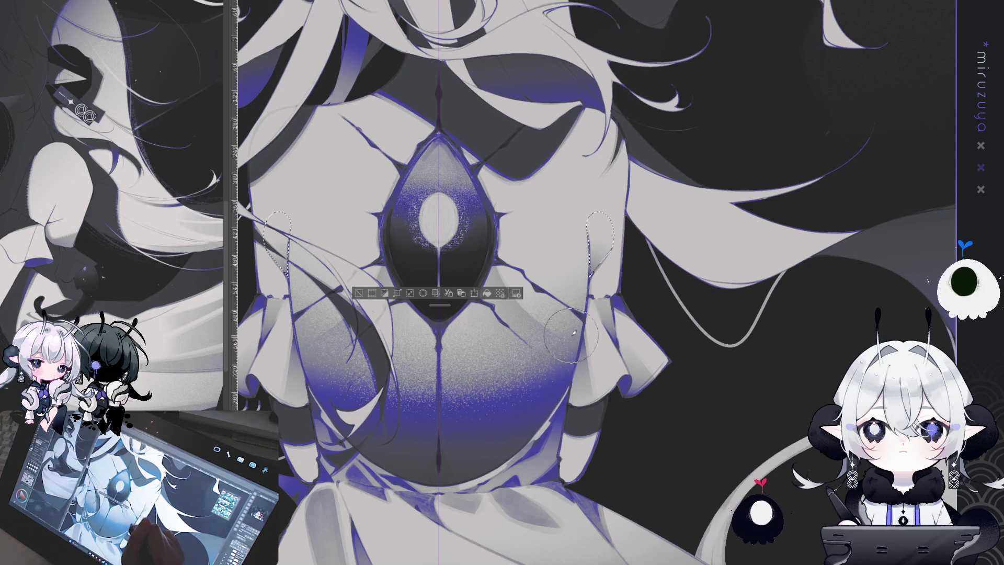
pyautogui.hotkey('ctrl', 'd')
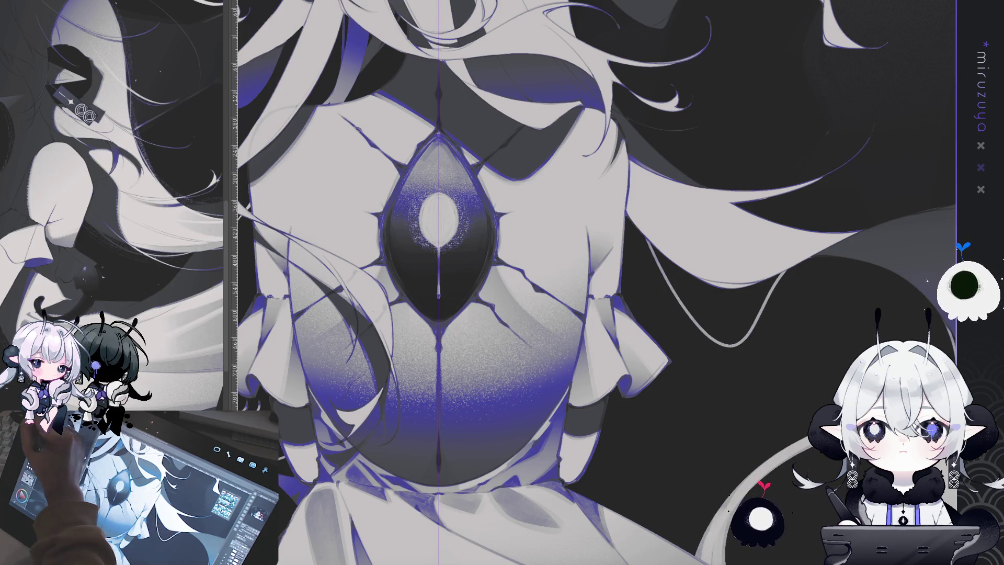
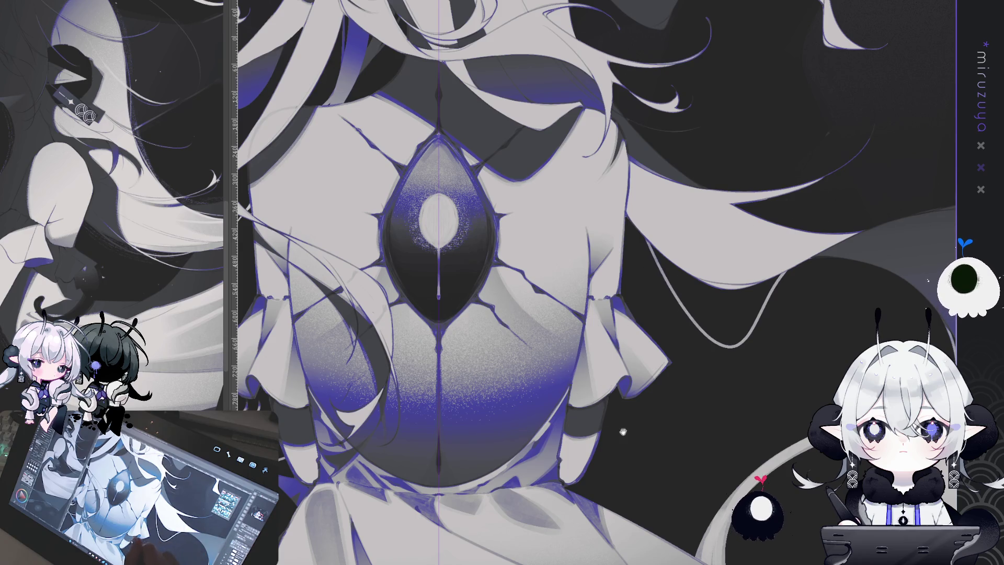
# Zoom out to review the whole illustration, tilt it briefly, then straighten the view upright
pyautogui.moveTo(622, 431); pyautogui.dragTo(690, 390)
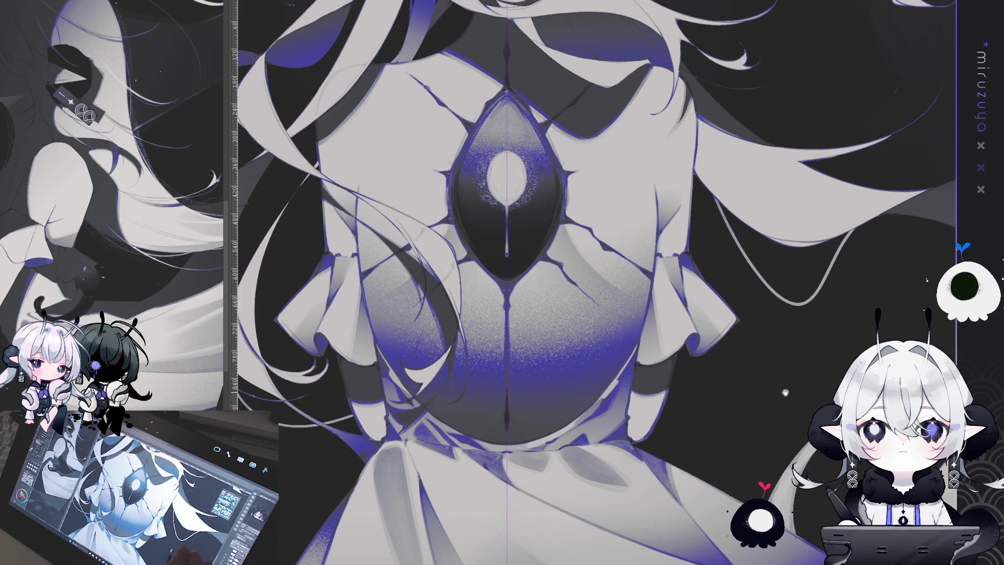
pyautogui.scroll(-3, 785, 393)
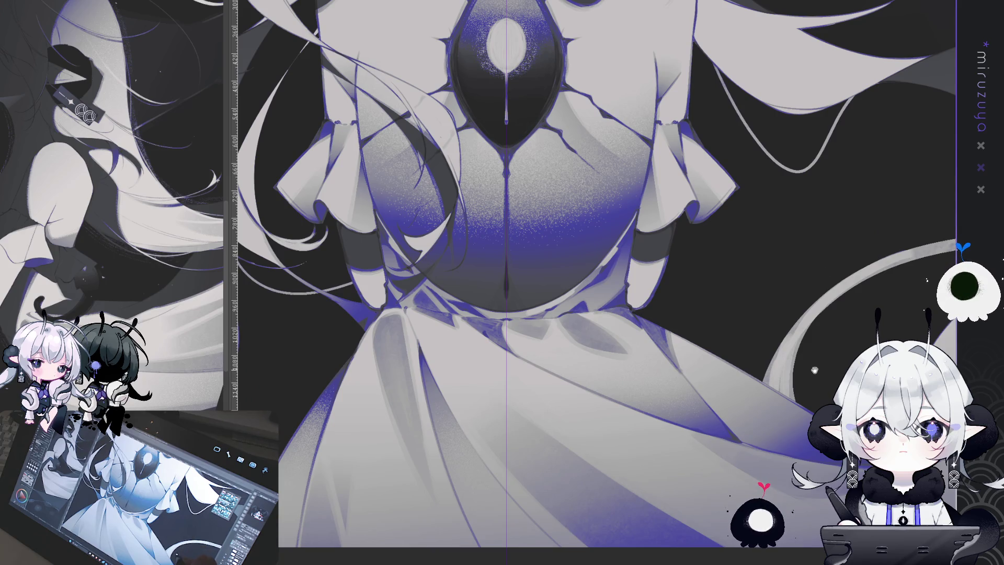
pyautogui.hotkey('ctrl', '-')
pyautogui.hotkey('ctrl', '-')
pyautogui.hotkey('ctrl', '-')
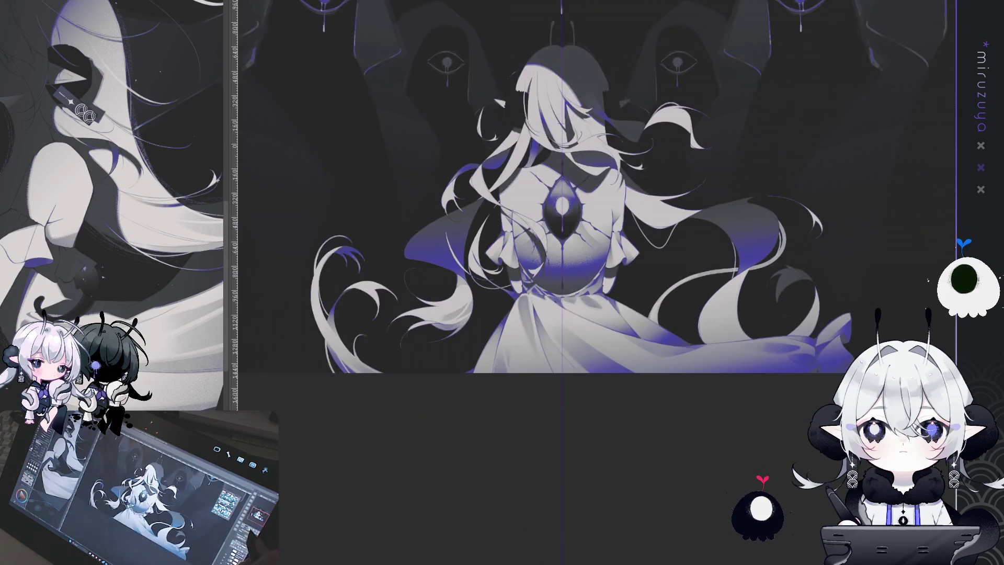
pyautogui.moveTo(562, 209); pyautogui.dragTo(531, 217)
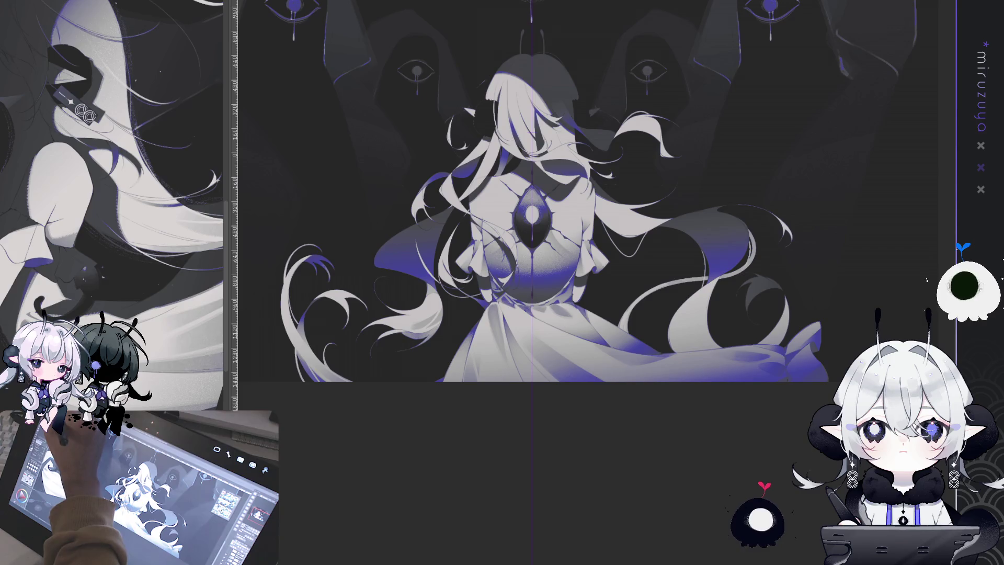
pyautogui.moveTo(641, 103); pyautogui.dragTo(649, 215)
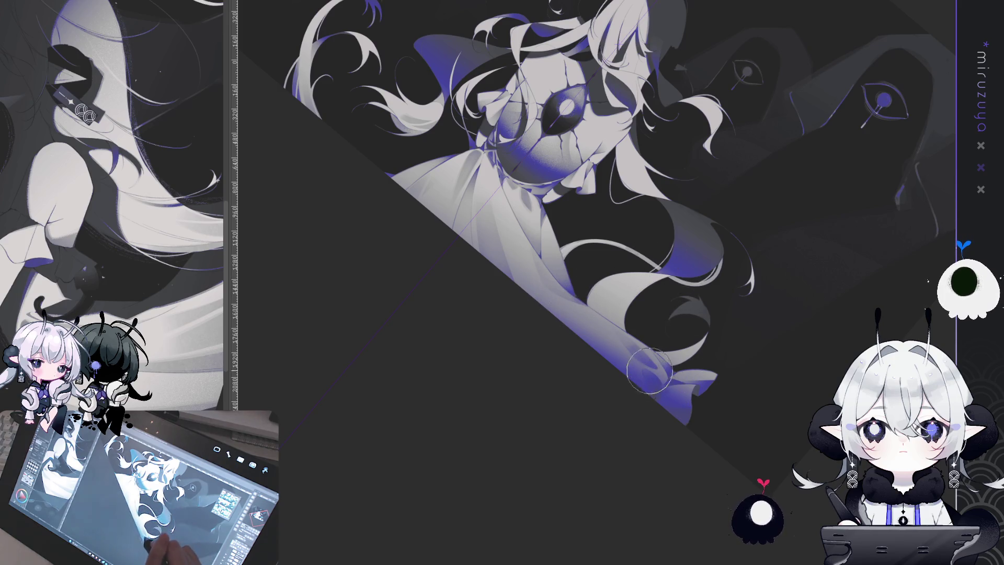
pyautogui.moveTo(501, 164); pyautogui.dragTo(501, 282)
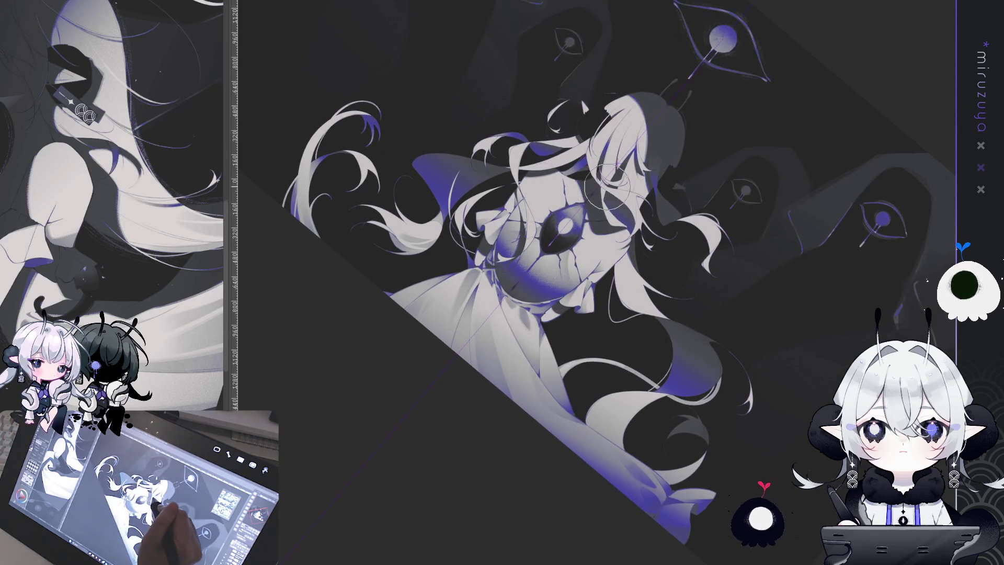
pyautogui.hotkey('ctrl', '@')
pyautogui.moveTo(602, 454); pyautogui.dragTo(580, 464)
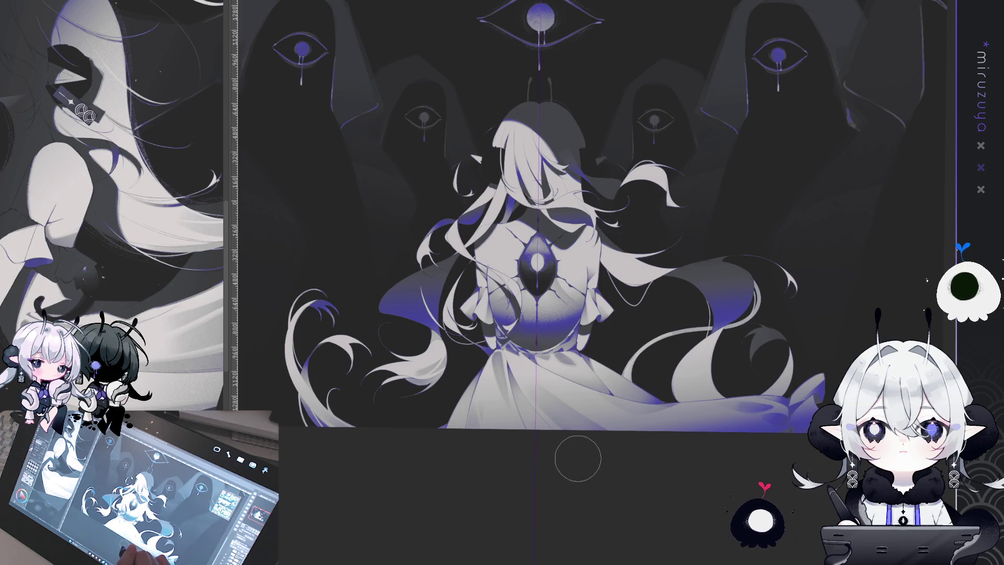
# Zoom in close on the hair strands left of the figure's back
pyautogui.hotkey('ctrl', '+')
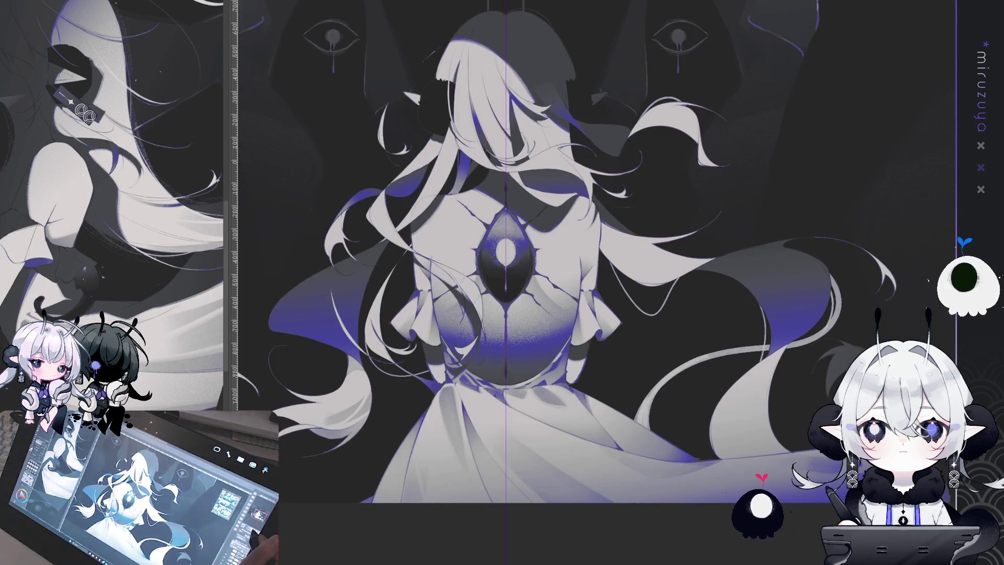
pyautogui.hotkey('ctrl', '+')
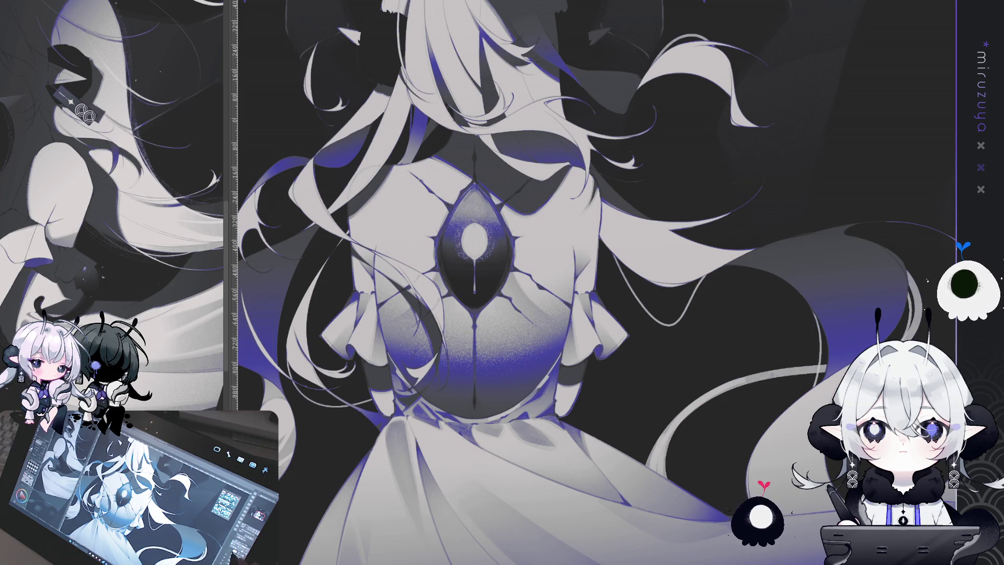
pyautogui.scroll(2, 576, 261)
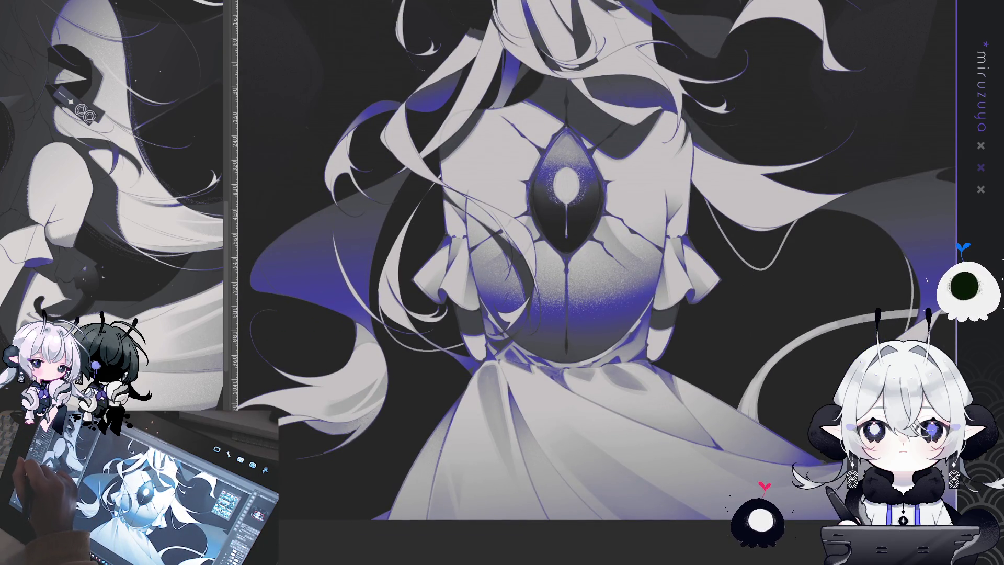
pyautogui.scroll(-2, 593, 327)
pyautogui.scroll(2, 592, 327)
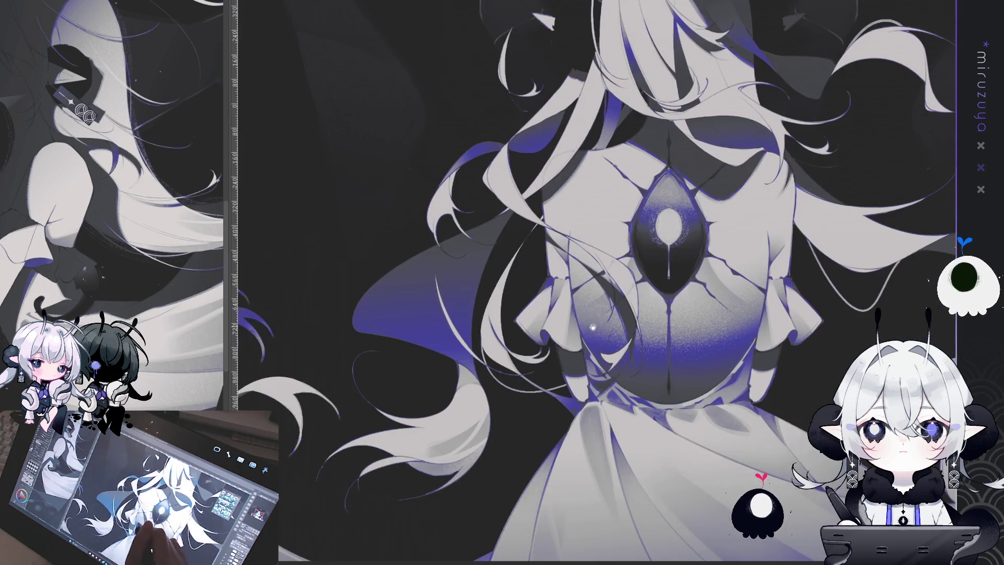
pyautogui.scroll(-2, 592, 327)
pyautogui.scroll(5, 471, 280)
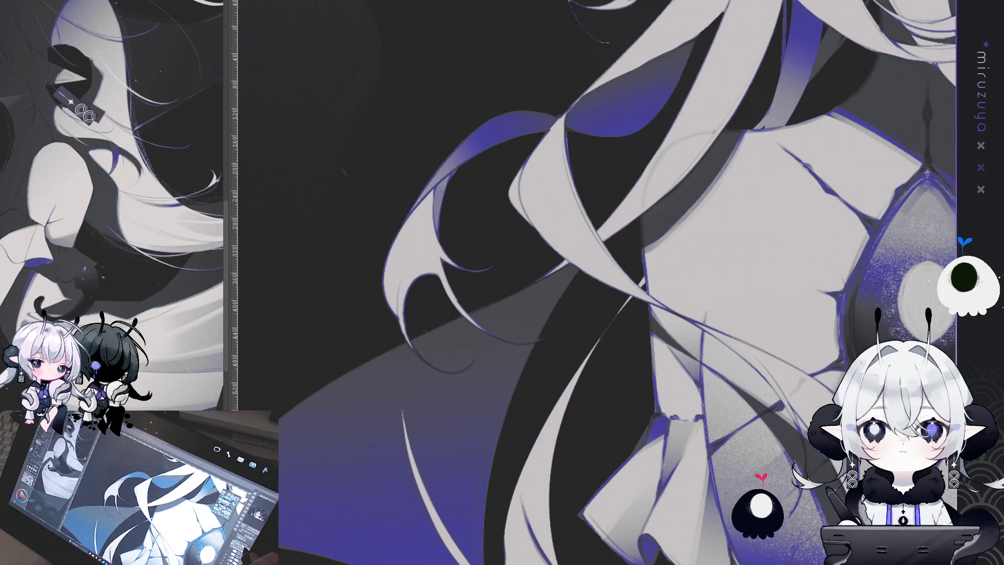
# Ink a dark line along the edge of the hair strand beside the figure's back
pyautogui.moveTo(559, 235); pyautogui.dragTo(499, 241)
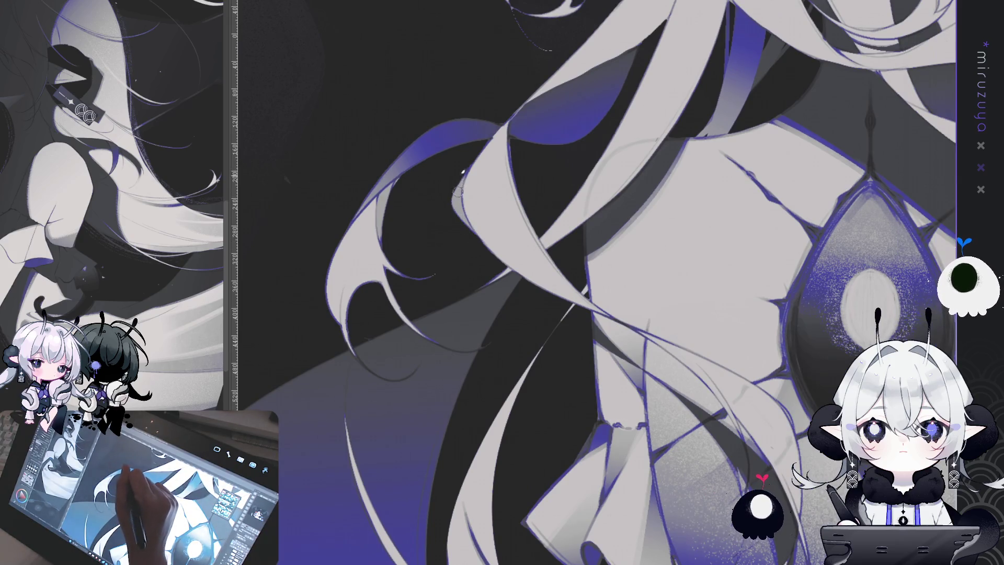
pyautogui.moveTo(492, 194)
pyautogui.mouseDown()
pyautogui.moveTo(476, 197)
pyautogui.moveTo(653, 107)
pyautogui.moveTo(599, 285)
pyautogui.mouseUp()
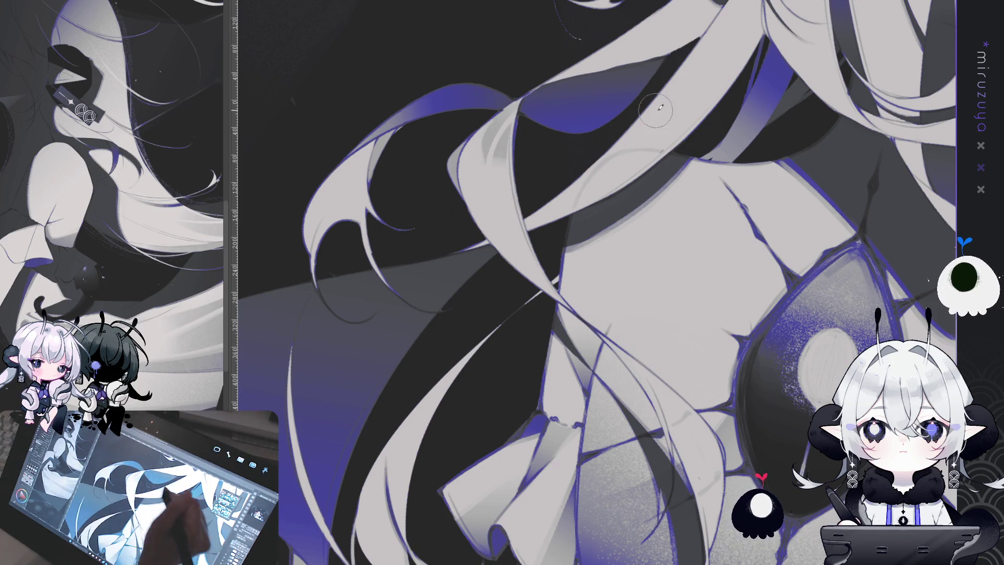
pyautogui.moveTo(504, 200); pyautogui.dragTo(719, 167)
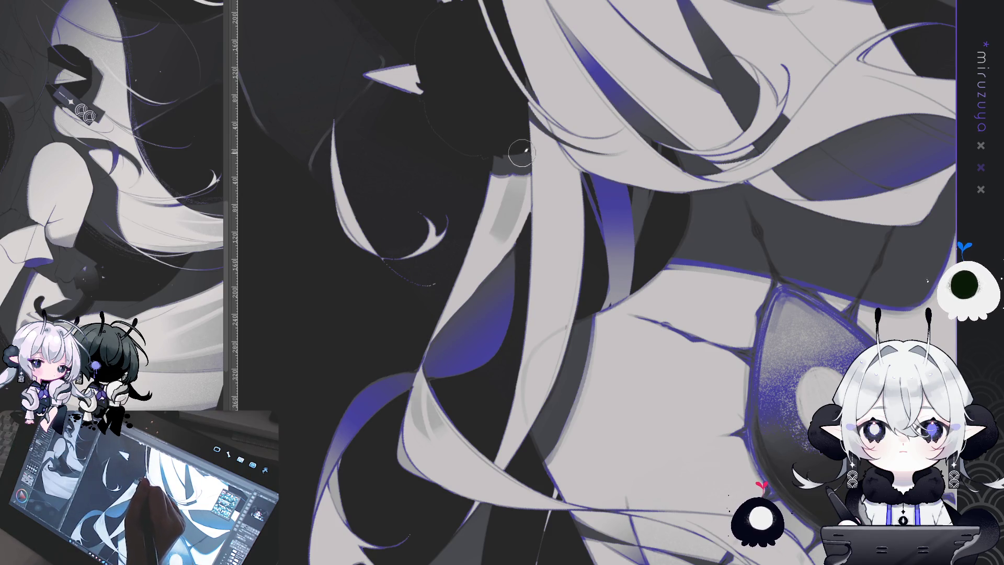
pyautogui.moveTo(514, 172); pyautogui.dragTo(513, 261)
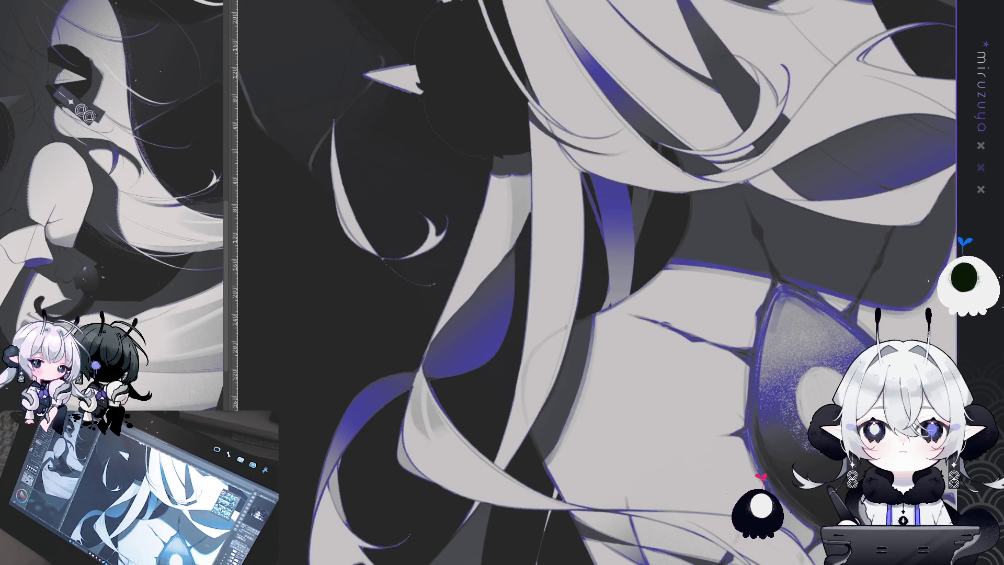
pyautogui.scroll(5, 725, 451)
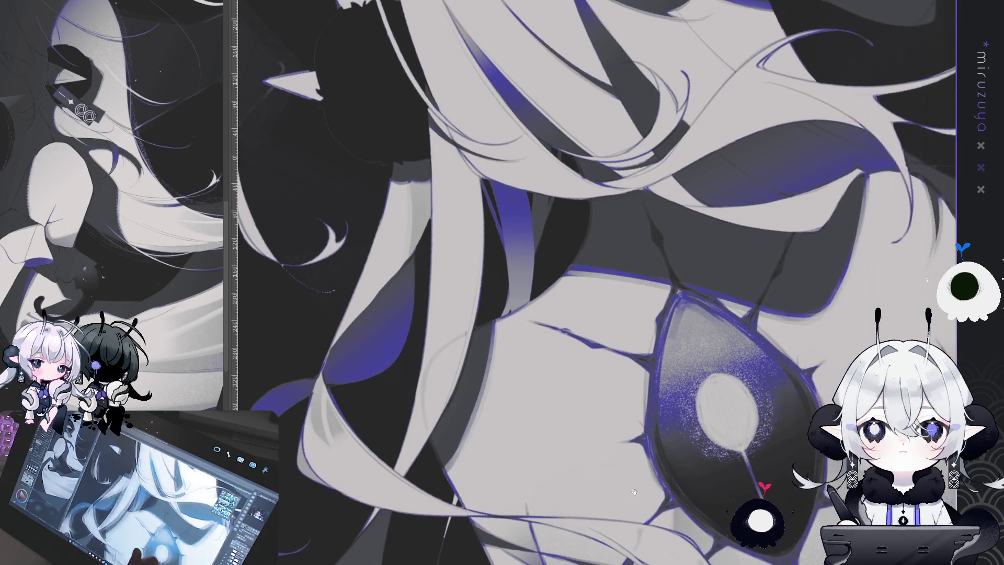
pyautogui.scroll(-5, 725, 451)
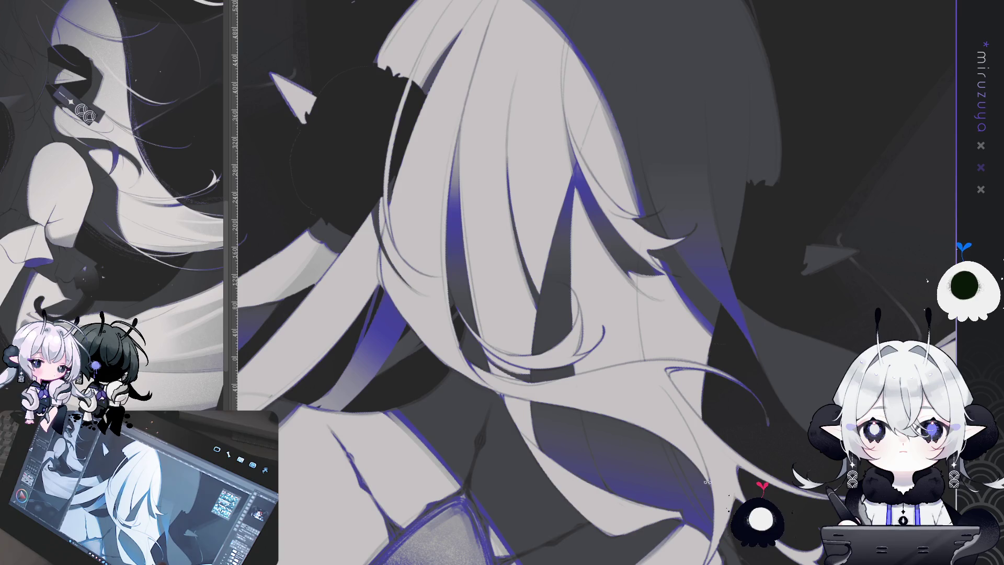
pyautogui.moveTo(699, 500); pyautogui.dragTo(654, 493)
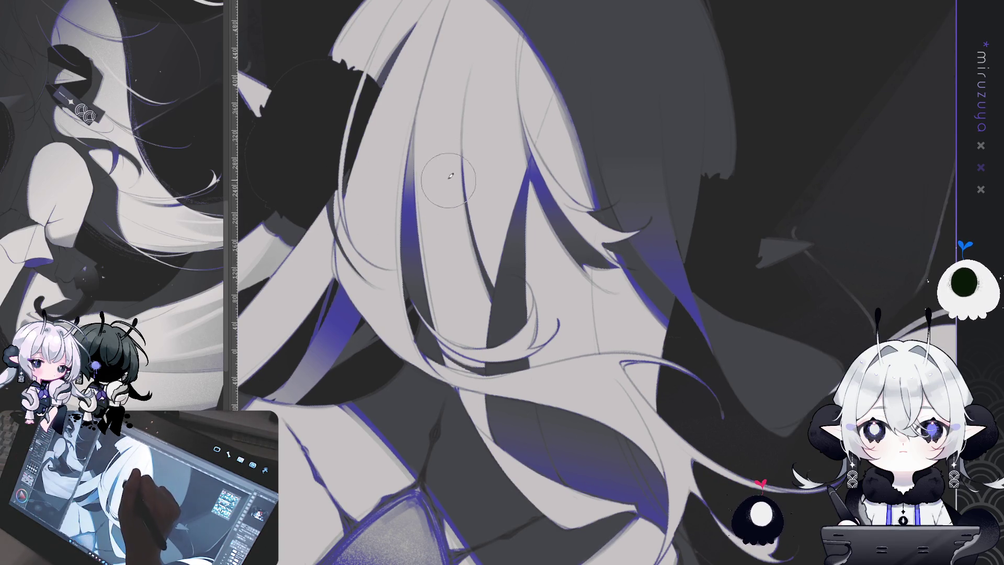
pyautogui.moveTo(445, 105); pyautogui.dragTo(471, 330)
pyautogui.hotkey('ctrl', 'z')
pyautogui.moveTo(434, 157); pyautogui.dragTo(502, 361)
pyautogui.hotkey('ctrl', 'z')
pyautogui.moveTo(434, 180); pyautogui.dragTo(497, 366)
pyautogui.hotkey('ctrl', 'z')
pyautogui.moveTo(449, 189); pyautogui.dragTo(499, 382)
pyautogui.hotkey('ctrl', 'z')
pyautogui.moveTo(444, 199); pyautogui.dragTo(497, 359)
pyautogui.hotkey('ctrl', 'z')
pyautogui.moveTo(451, 180); pyautogui.dragTo(497, 361)
pyautogui.hotkey('ctrl', 'z')
pyautogui.moveTo(423, 170); pyautogui.dragTo(498, 366)
pyautogui.hotkey('ctrl', 'z')
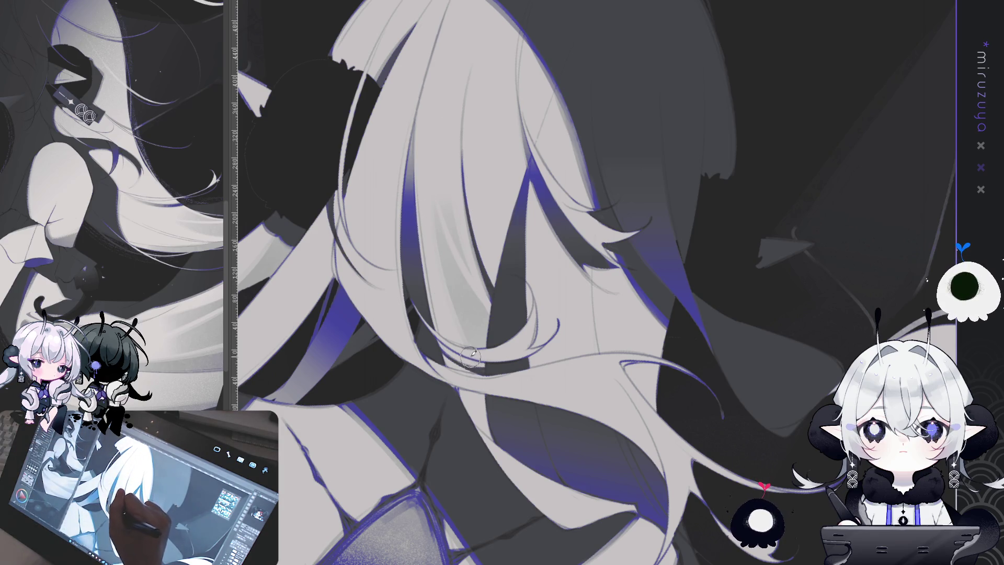
pyautogui.scroll(5, 471, 356)
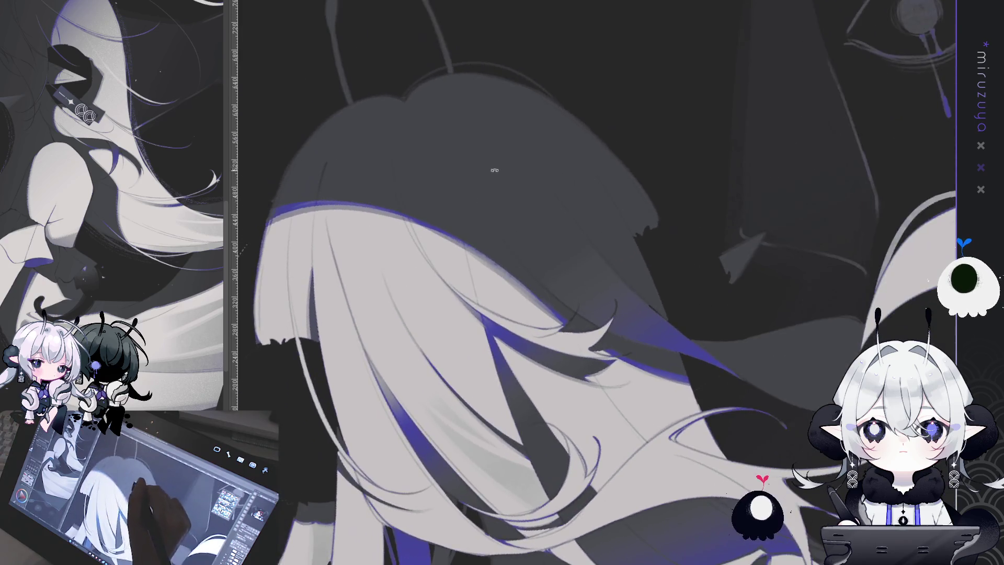
# Paint a light stroke along the left hair strand and enlarge the brush size twice
pyautogui.moveTo(494, 170); pyautogui.dragTo(557, 96)
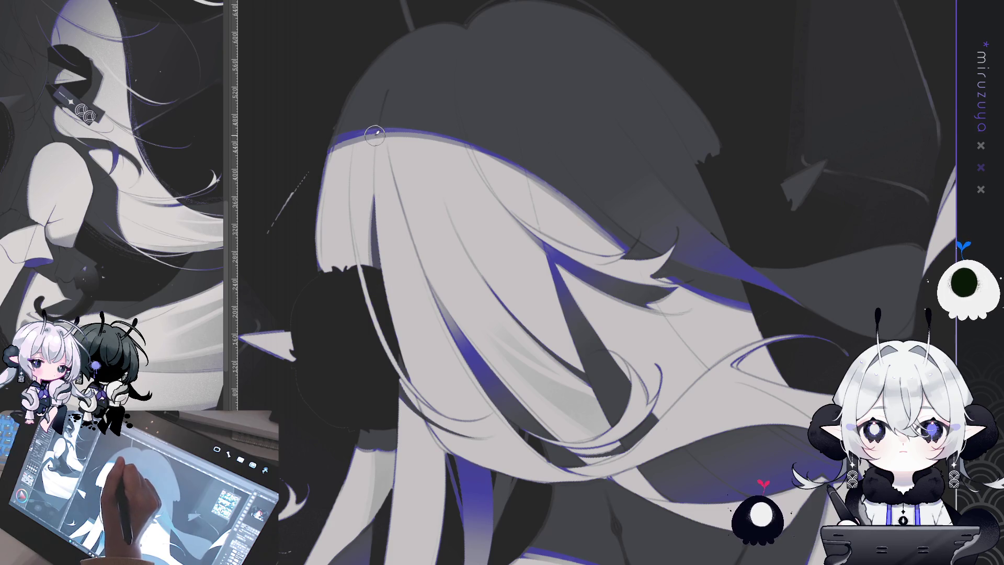
pyautogui.moveTo(366, 136); pyautogui.dragTo(361, 244)
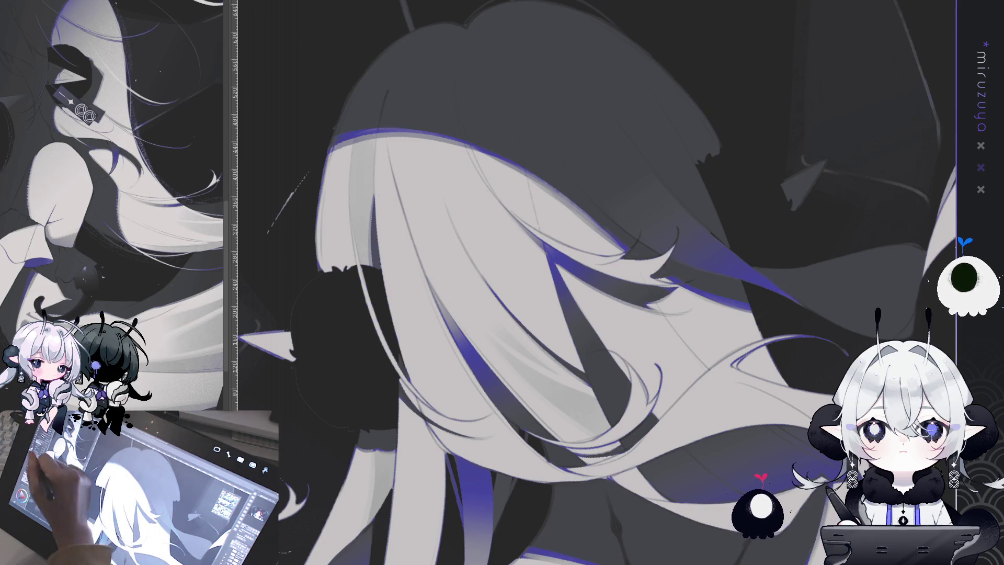
pyautogui.press(']')
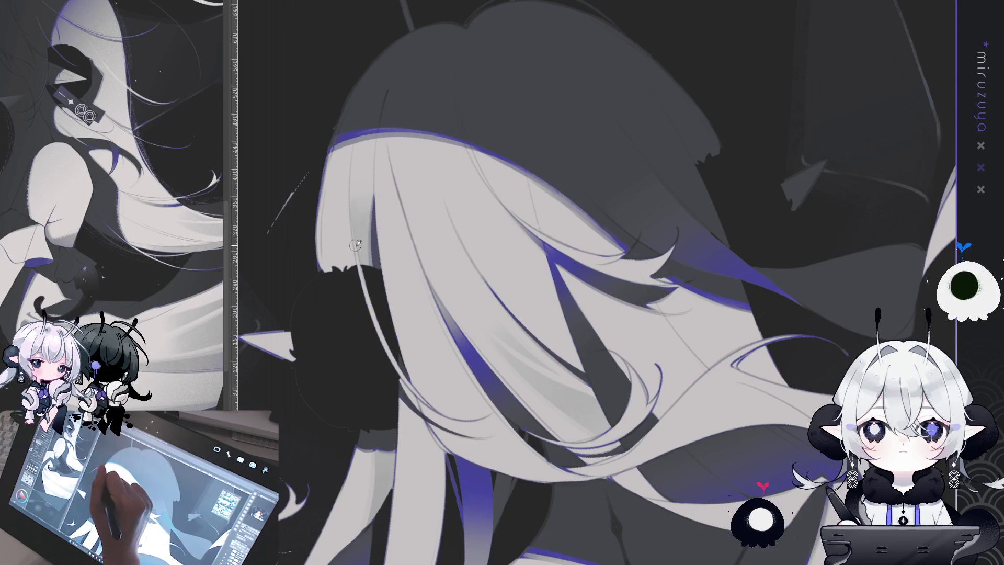
pyautogui.press(']')
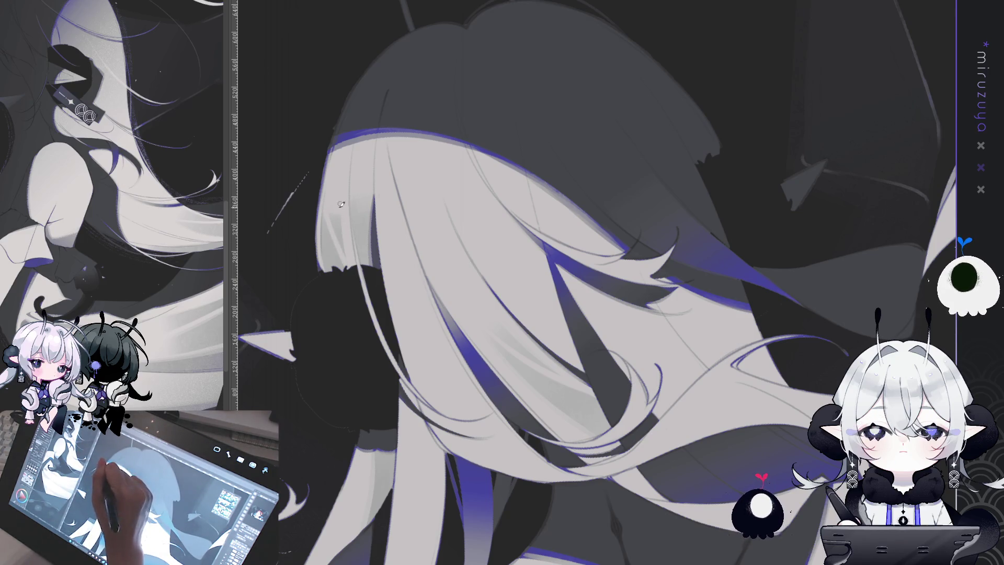
# Draw a thin purple line along the top of the girl's hair
pyautogui.moveTo(752, 166); pyautogui.dragTo(770, 131)
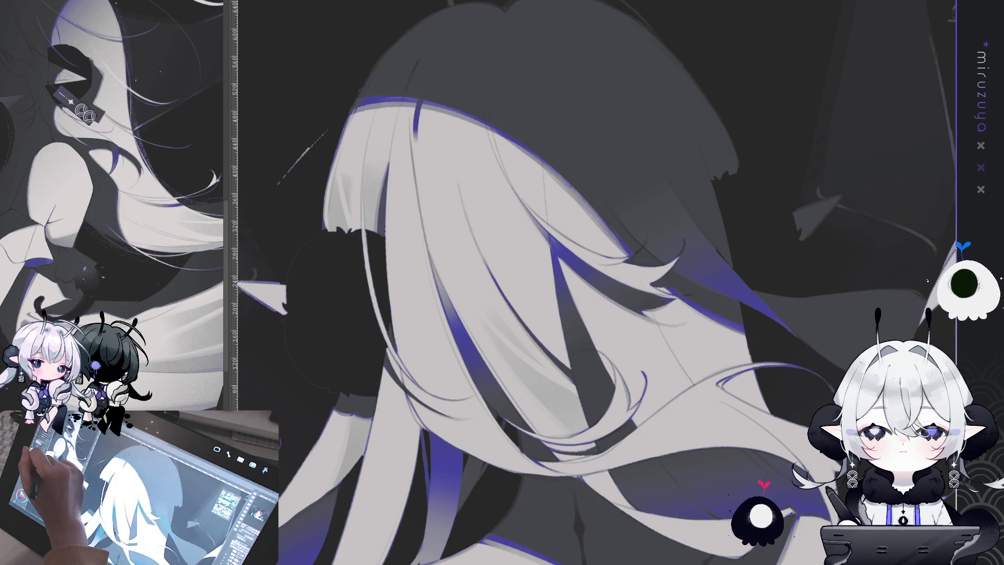
pyautogui.moveTo(413, 140); pyautogui.dragTo(416, 106)
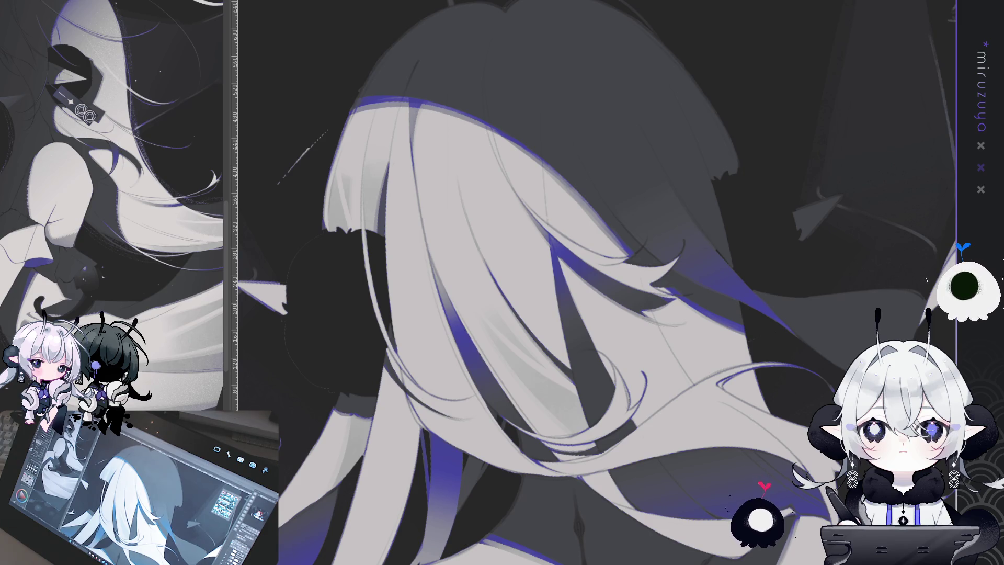
pyautogui.press('^')
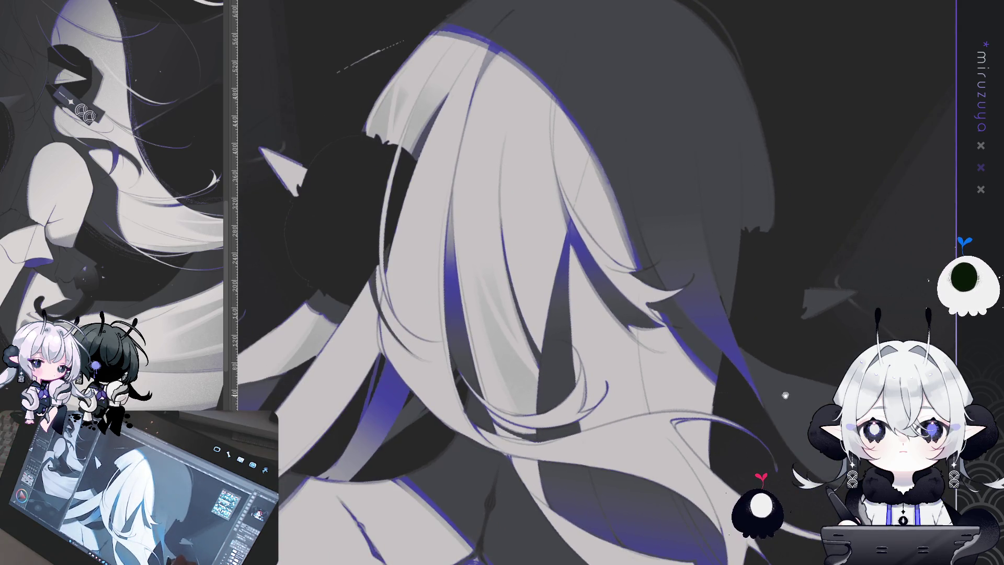
pyautogui.press('^')
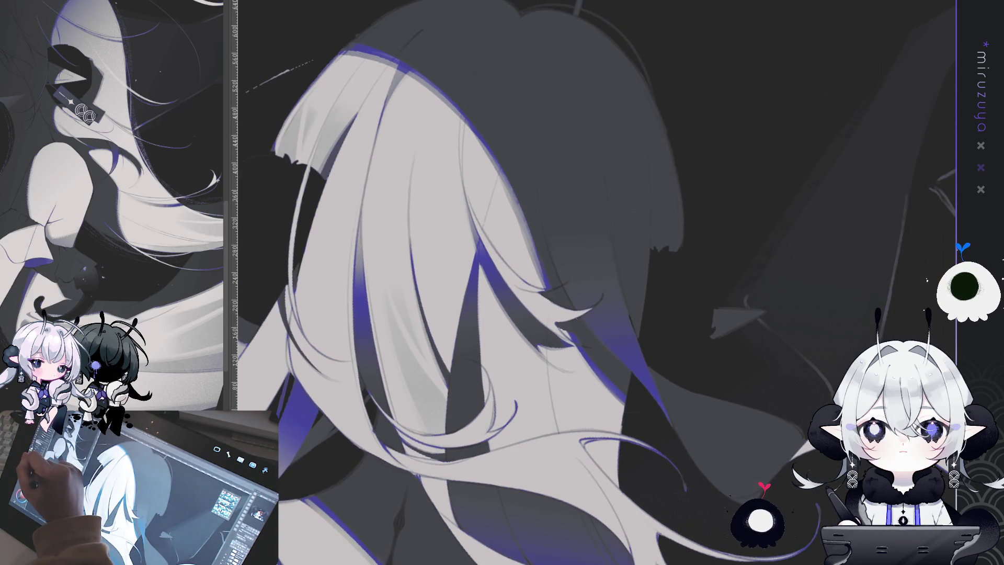
pyautogui.moveTo(444, 131)
pyautogui.mouseDown()
pyautogui.moveTo(429, 214)
pyautogui.moveTo(440, 235)
pyautogui.moveTo(442, 204)
pyautogui.mouseUp()
pyautogui.hotkey('ctrl', 'z')
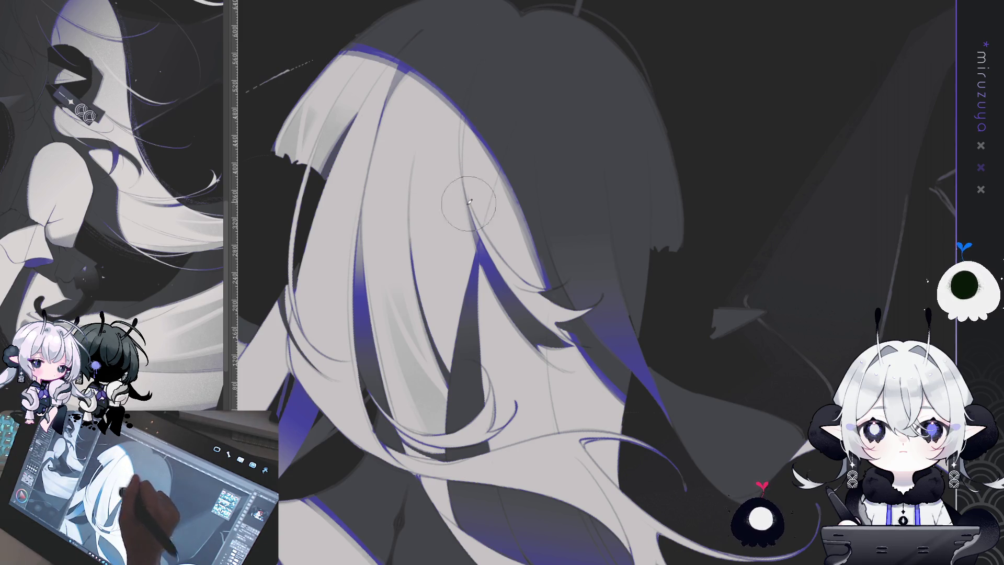
pyautogui.moveTo(434, 209); pyautogui.dragTo(439, 251)
pyautogui.moveTo(445, 104); pyautogui.dragTo(434, 251)
pyautogui.hotkey('ctrl', 'z')
pyautogui.moveTo(439, 94); pyautogui.dragTo(428, 246)
pyautogui.hotkey('ctrl', 'z')
pyautogui.moveTo(437, 105)
pyautogui.mouseDown()
pyautogui.moveTo(431, 198)
pyautogui.moveTo(442, 94)
pyautogui.mouseUp()
pyautogui.hotkey('ctrl', 'z')
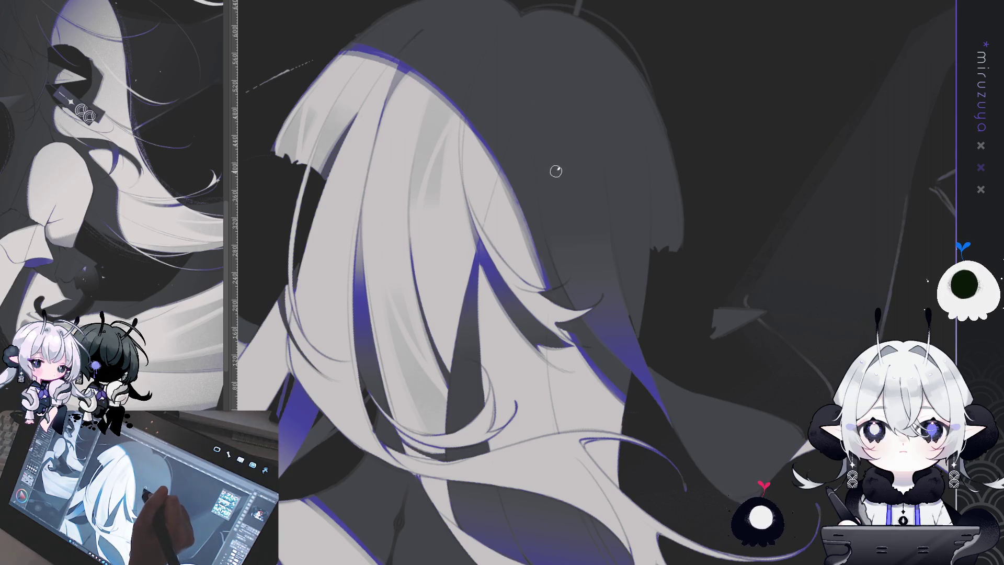
pyautogui.moveTo(518, 221); pyautogui.dragTo(512, 214)
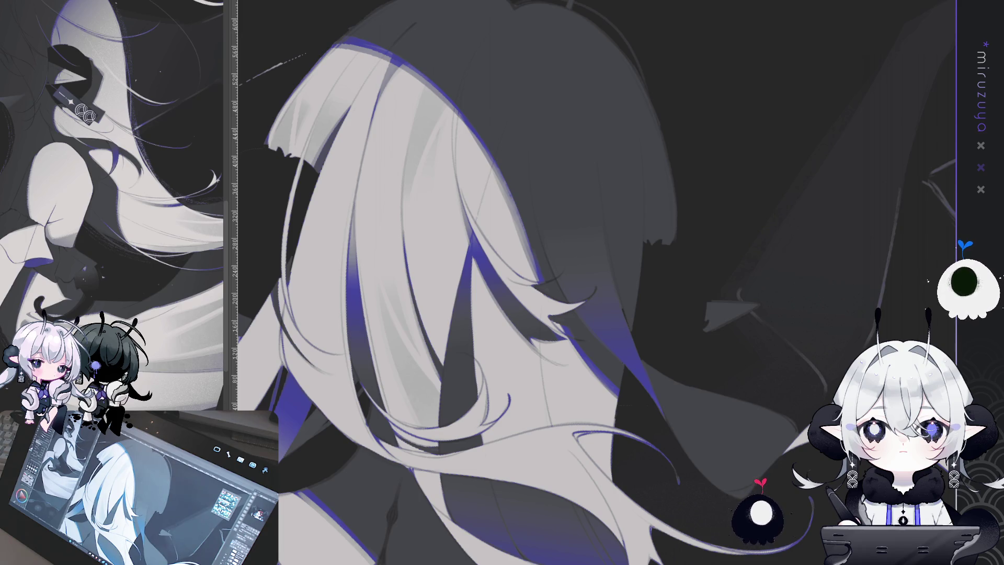
pyautogui.scroll(-3, 883, 230)
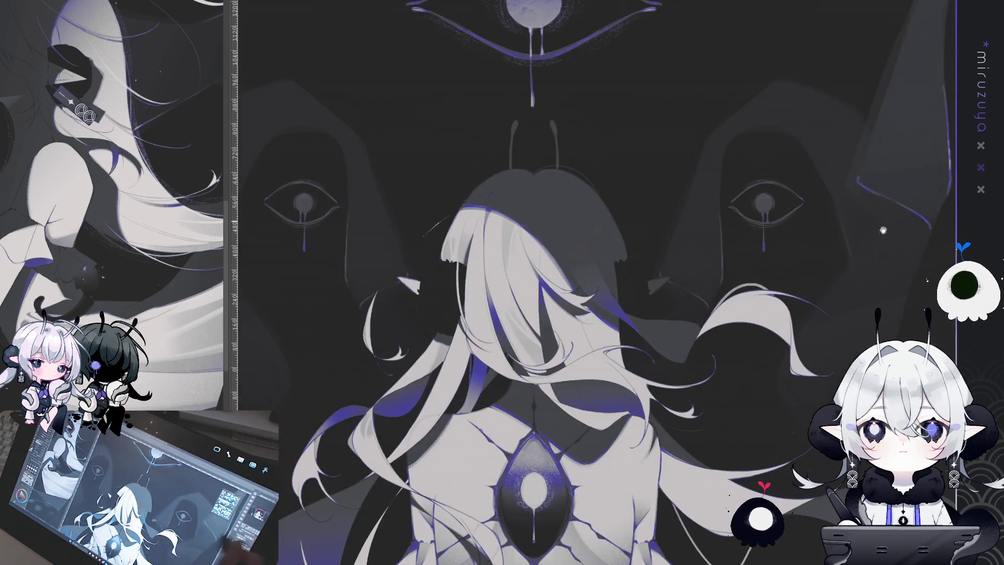
pyautogui.moveTo(883, 230); pyautogui.dragTo(924, 65)
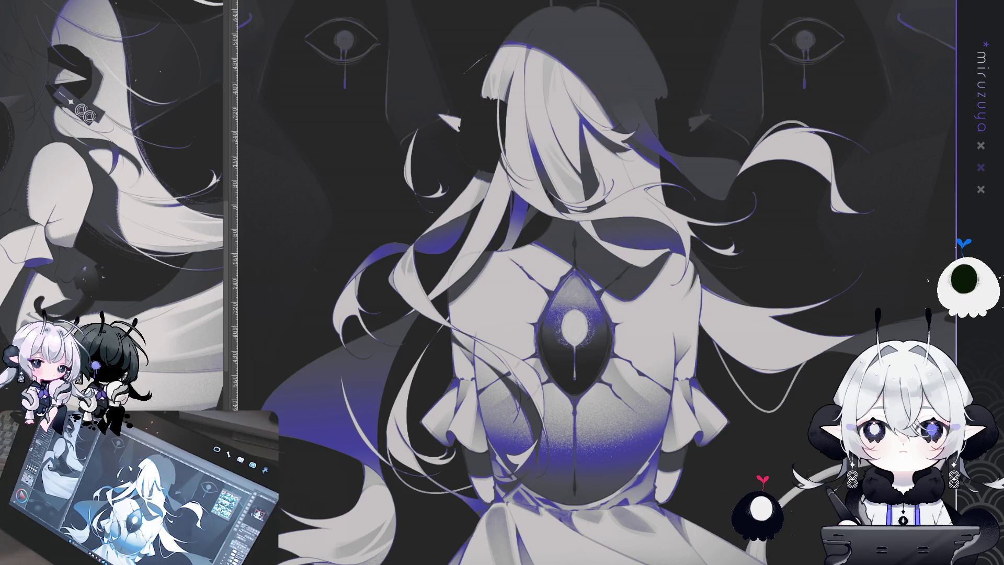
pyautogui.hotkey('ctrl', '+')
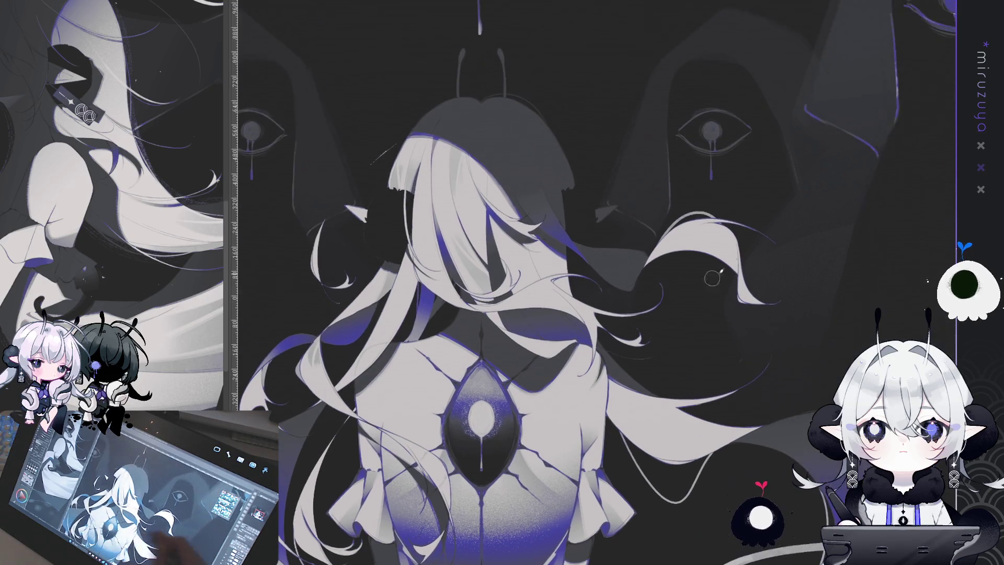
pyautogui.hotkey('ctrl', '+')
pyautogui.scroll(4, 717, 293)
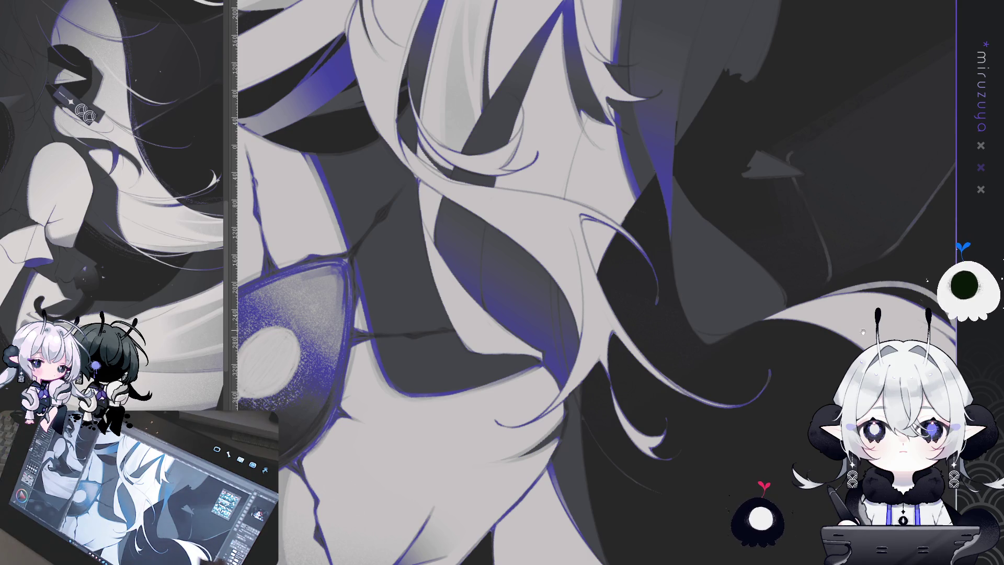
pyautogui.hotkey('ctrl', '+')
pyautogui.hotkey('ctrl', '+')
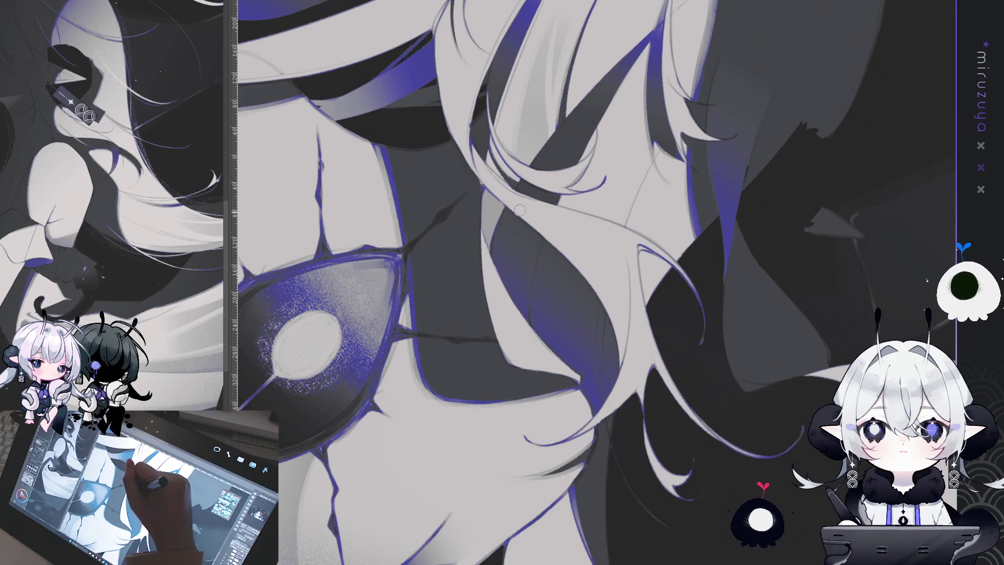
pyautogui.moveTo(769, 544)
pyautogui.mouseDown()
pyautogui.moveTo(772, 418)
pyautogui.moveTo(806, 381)
pyautogui.mouseUp()
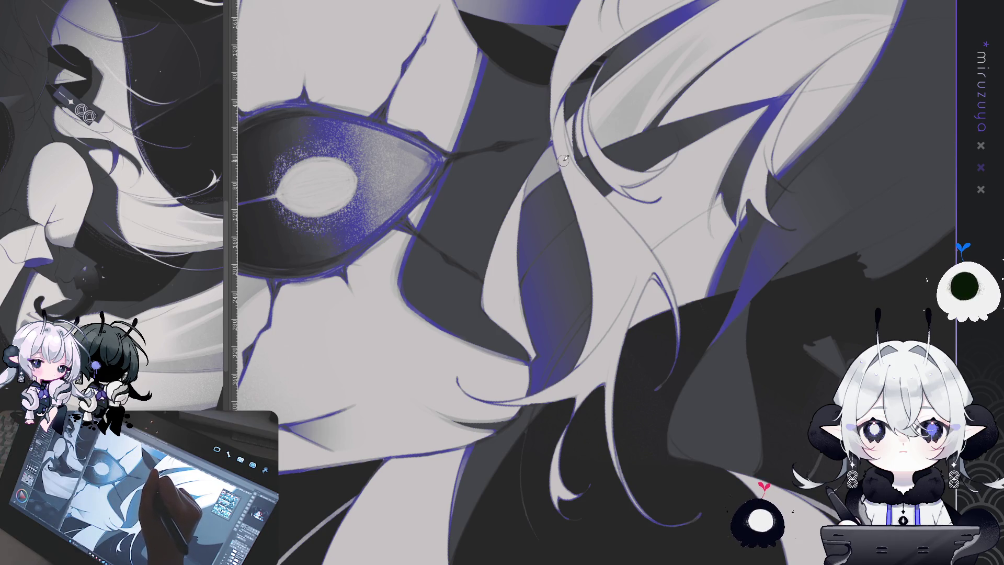
pyautogui.scroll(-3, 707, 308)
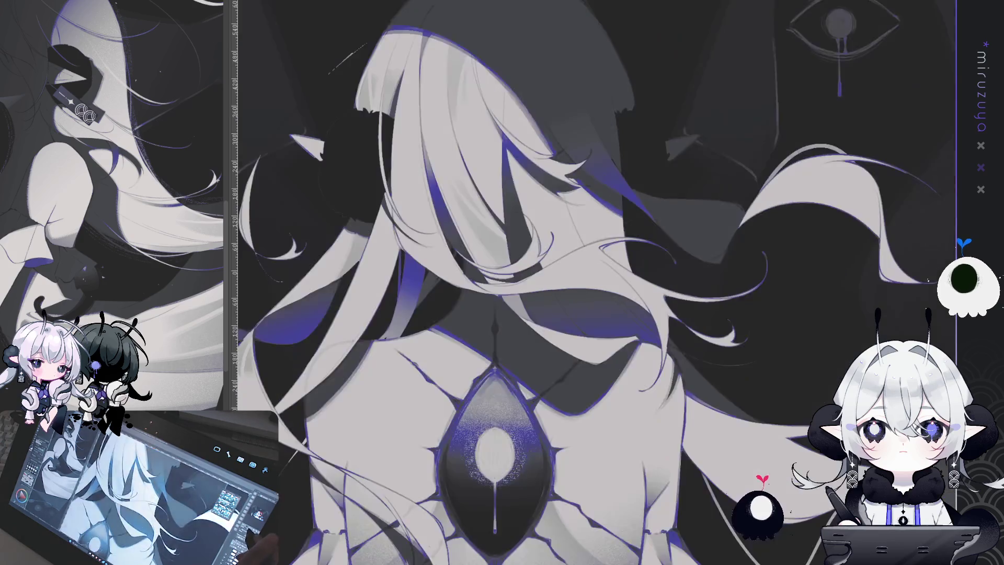
pyautogui.scroll(1, 707, 309)
pyautogui.scroll(1, 707, 309)
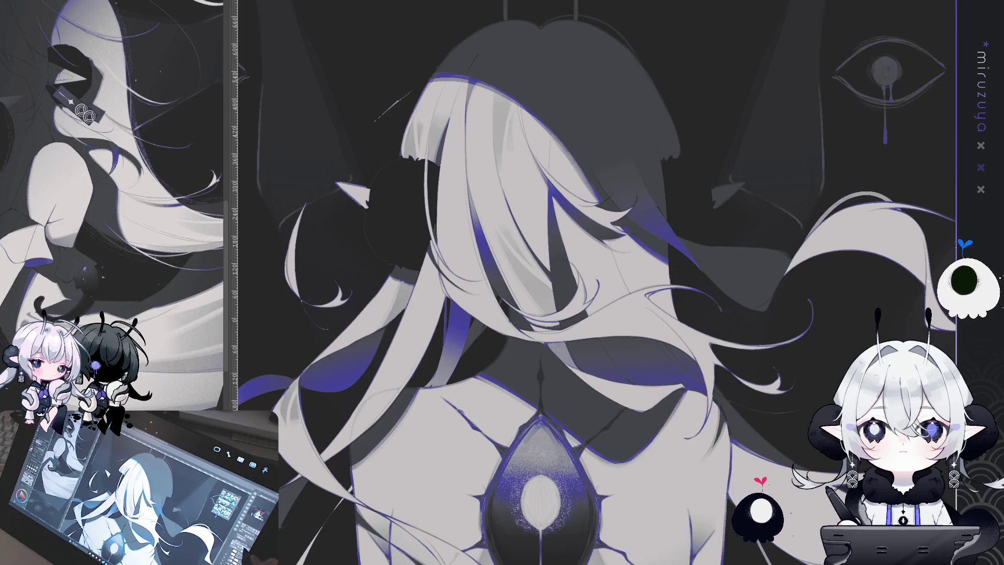
pyautogui.moveTo(523, 282); pyautogui.dragTo(515, 280)
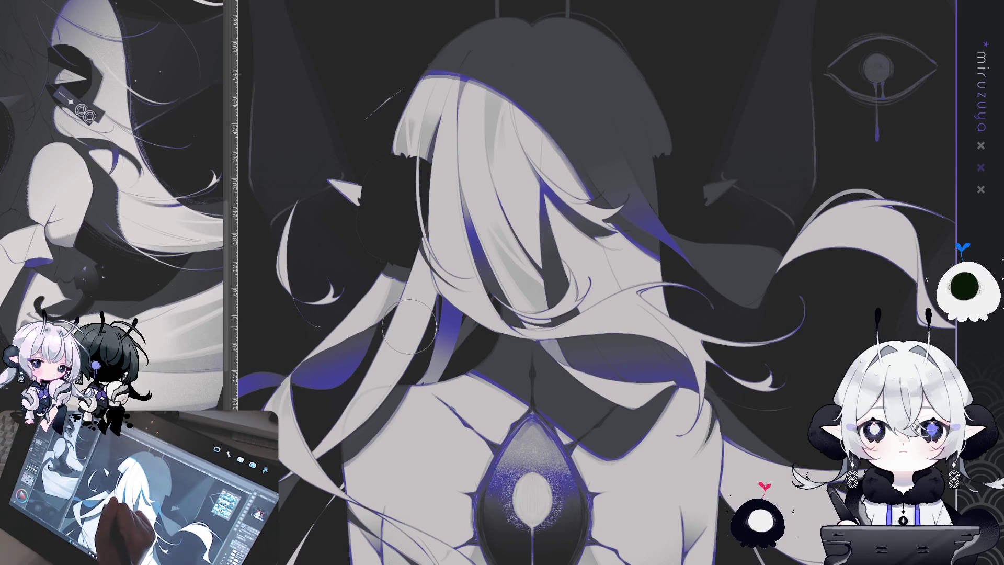
pyautogui.moveTo(409, 325); pyautogui.dragTo(419, 334)
pyautogui.moveTo(617, 418)
pyautogui.mouseDown()
pyautogui.moveTo(658, 456)
pyautogui.moveTo(734, 329)
pyautogui.moveTo(742, 341)
pyautogui.mouseUp()
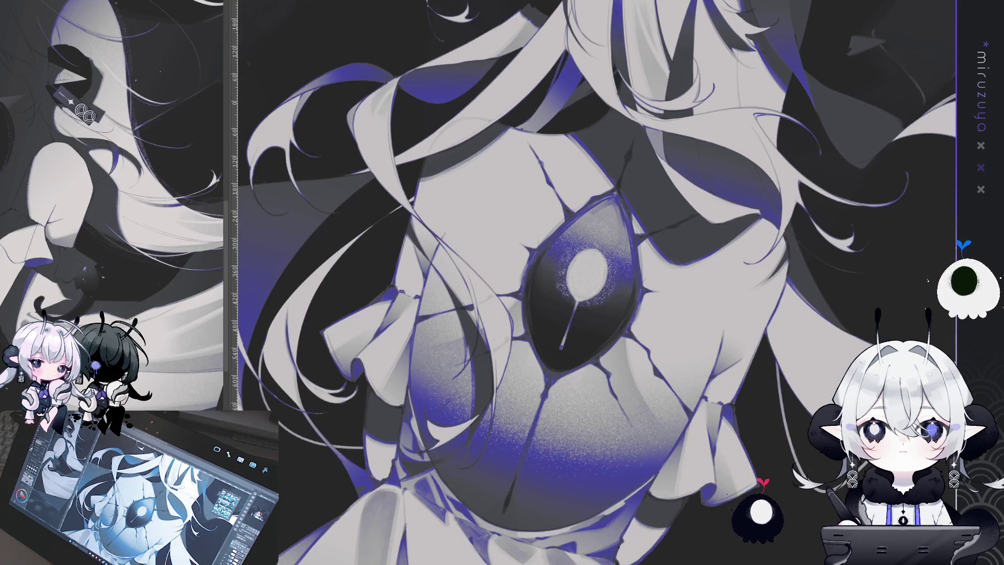
# Turn the canvas sideways and darken the hair strands beside the eye-shaped opening
pyautogui.moveTo(847, 294)
pyautogui.mouseDown()
pyautogui.moveTo(739, 432)
pyautogui.moveTo(680, 366)
pyautogui.moveTo(785, 210)
pyautogui.moveTo(953, 127)
pyautogui.mouseUp()
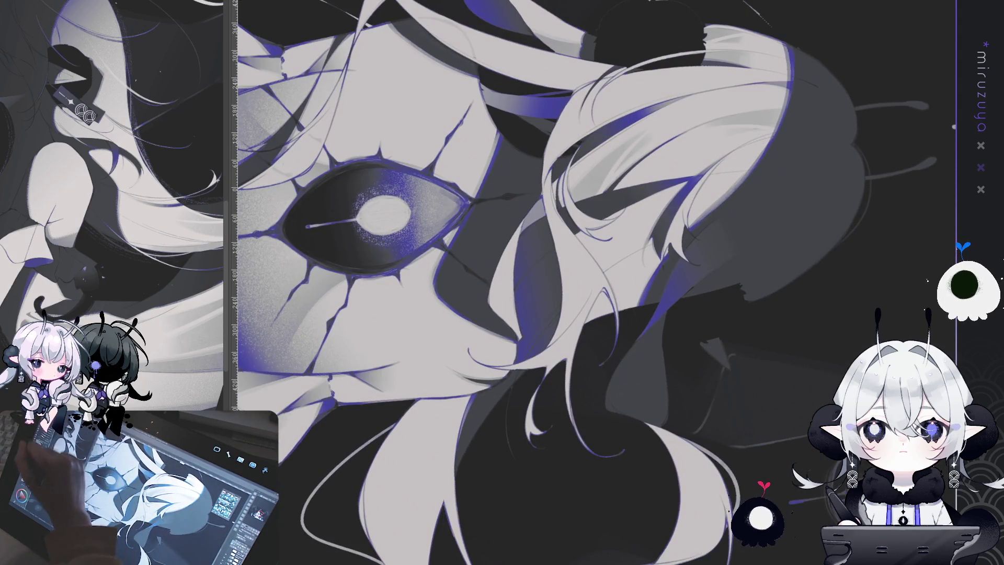
pyautogui.moveTo(511, 260)
pyautogui.mouseDown()
pyautogui.moveTo(518, 319)
pyautogui.moveTo(521, 243)
pyautogui.moveTo(512, 298)
pyautogui.mouseUp()
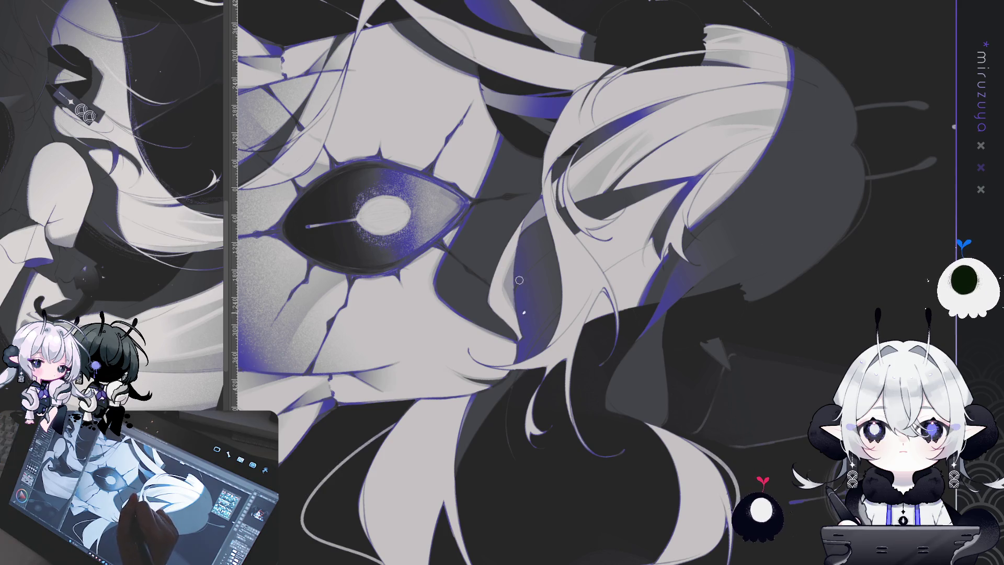
pyautogui.moveTo(526, 312); pyautogui.dragTo(621, 224)
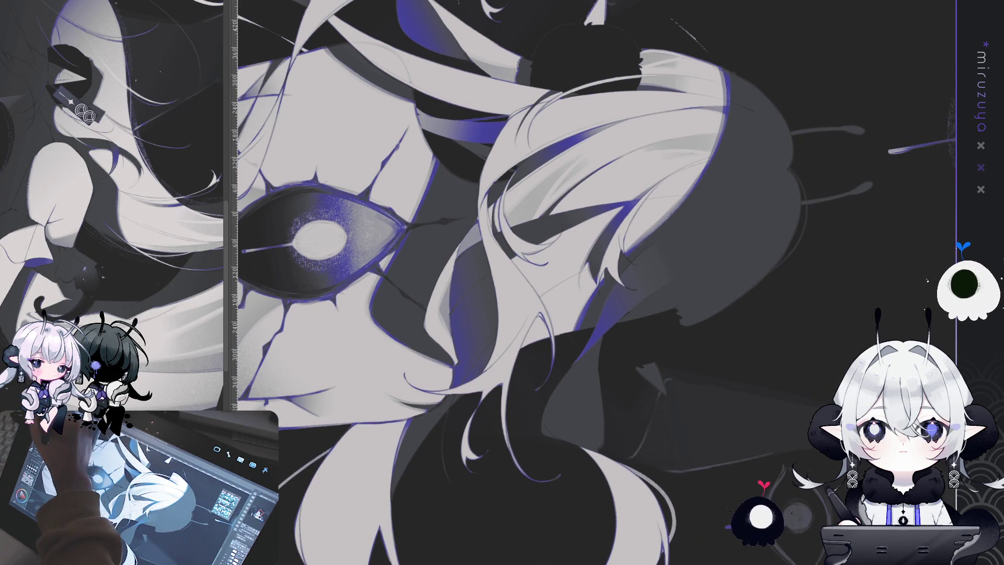
# Rotate and pan the view back to frame the hair and the eye
pyautogui.moveTo(497, 465)
pyautogui.mouseDown()
pyautogui.moveTo(637, 486)
pyautogui.moveTo(580, 387)
pyautogui.mouseUp()
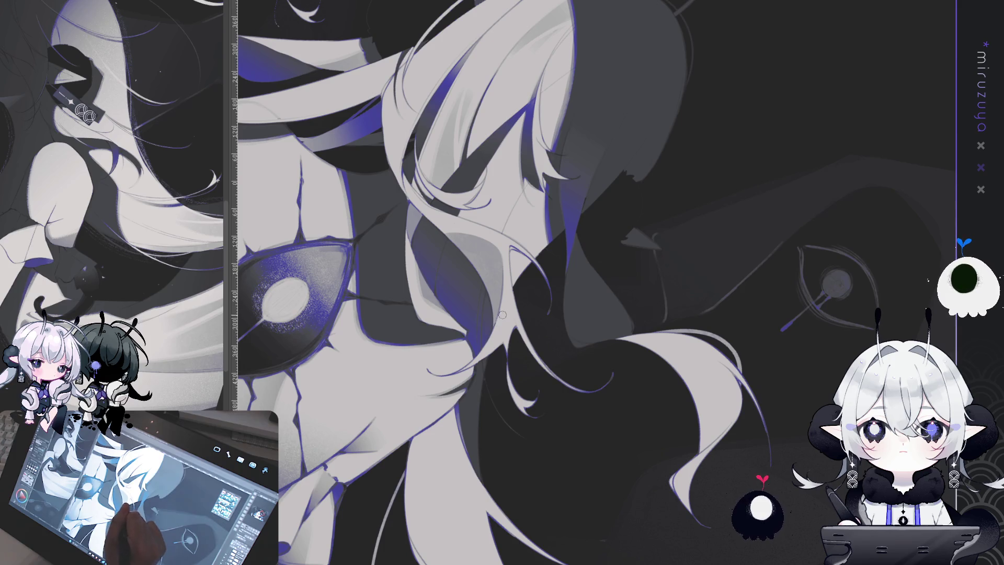
pyautogui.moveTo(746, 229); pyautogui.dragTo(628, 198)
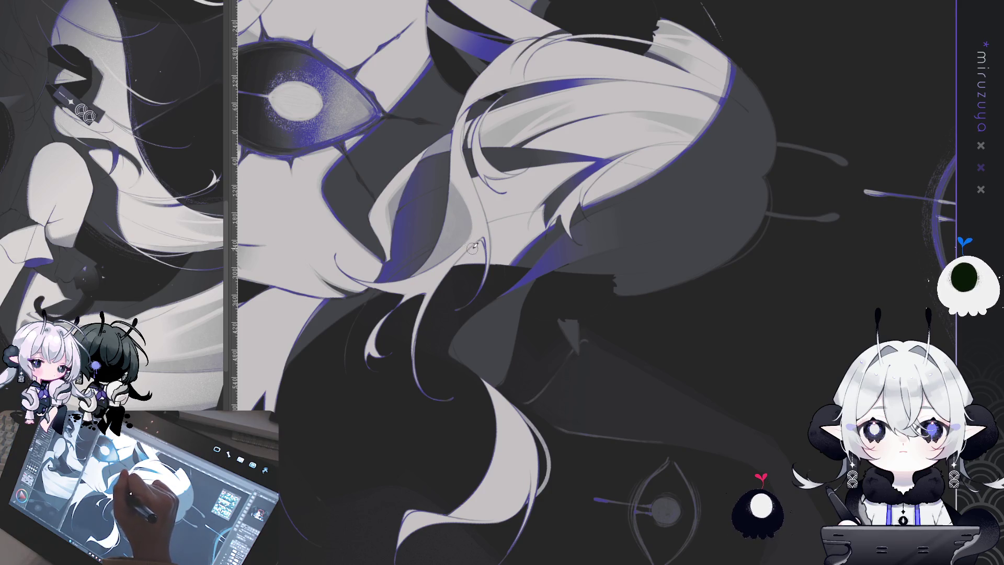
pyautogui.moveTo(506, 454)
pyautogui.mouseDown()
pyautogui.moveTo(617, 522)
pyautogui.moveTo(605, 528)
pyautogui.mouseUp()
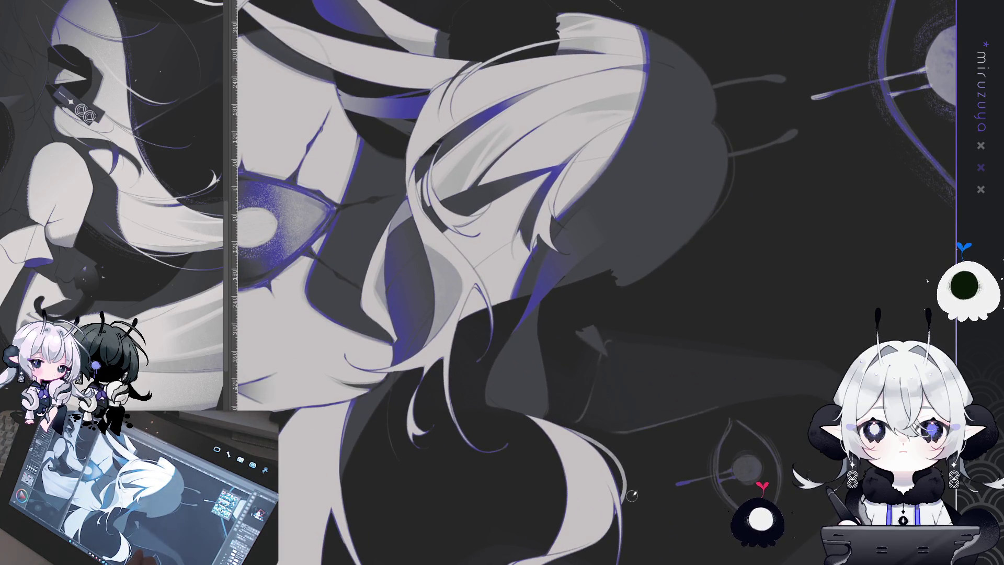
pyautogui.moveTo(631, 496); pyautogui.dragTo(642, 266)
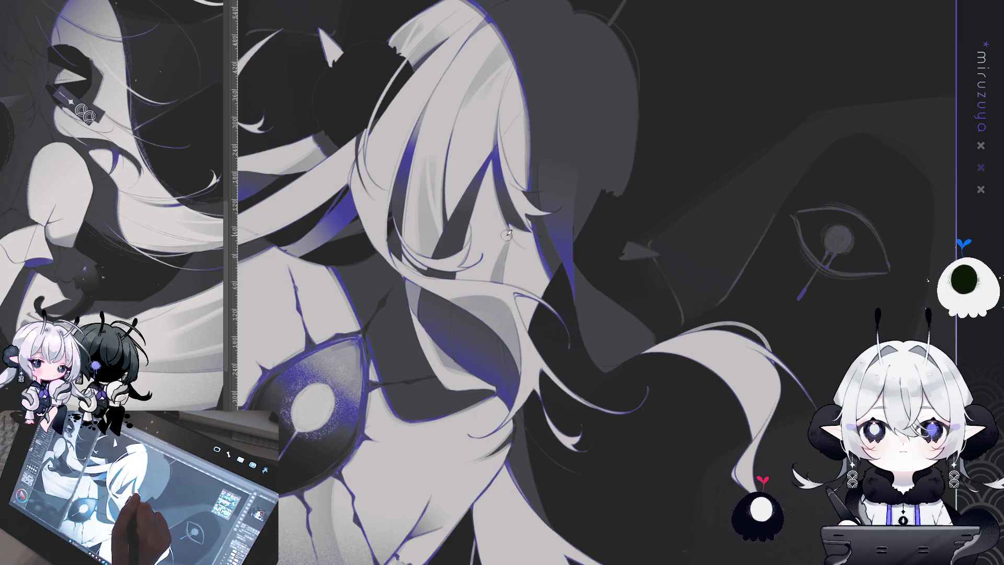
# Level and enlarge the view, then repaint the loose left hair strand slightly brighter
pyautogui.moveTo(507, 234)
pyautogui.mouseDown()
pyautogui.moveTo(619, 473)
pyautogui.moveTo(695, 471)
pyautogui.mouseUp()
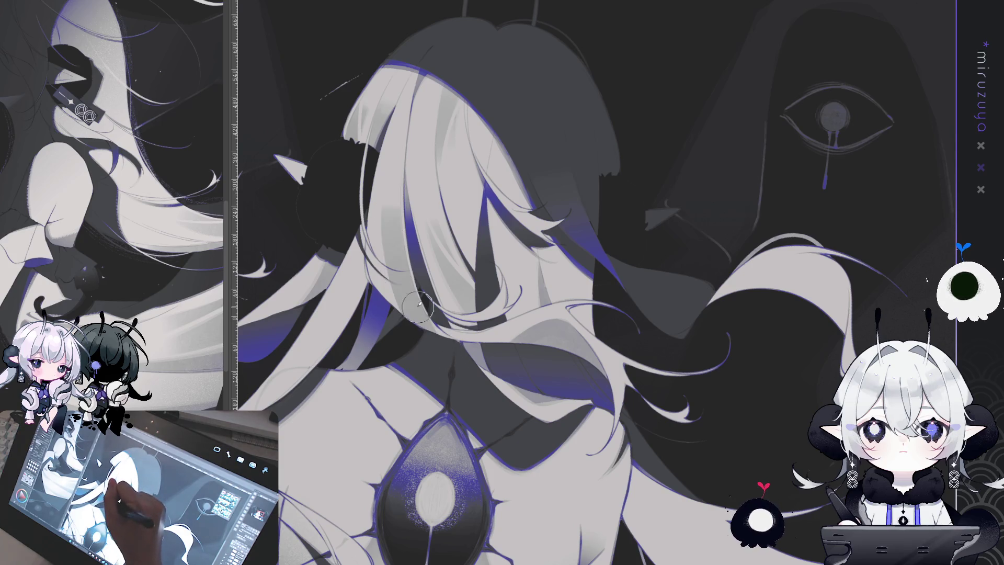
pyautogui.moveTo(418, 329)
pyautogui.mouseDown()
pyautogui.moveTo(395, 216)
pyautogui.moveTo(429, 324)
pyautogui.mouseUp()
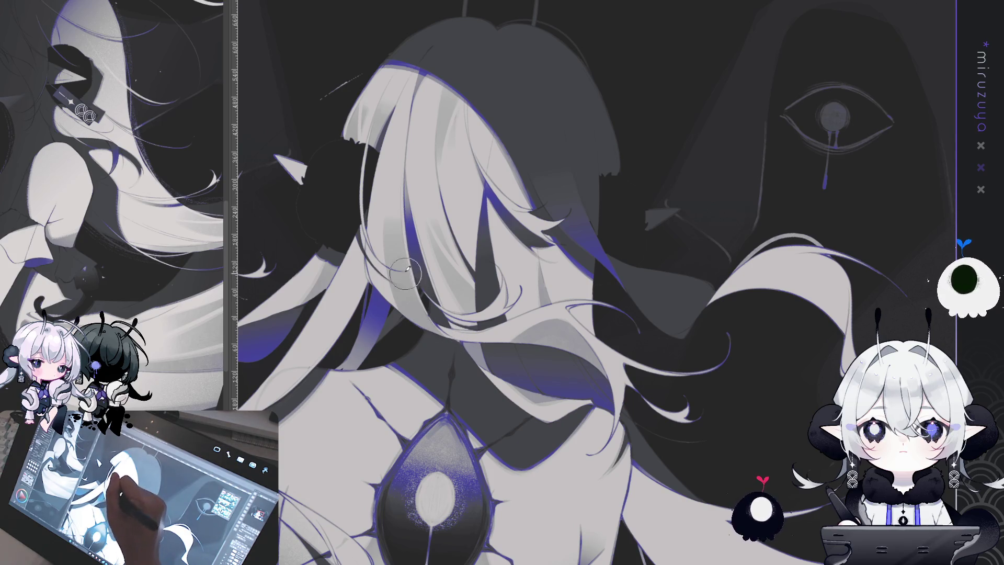